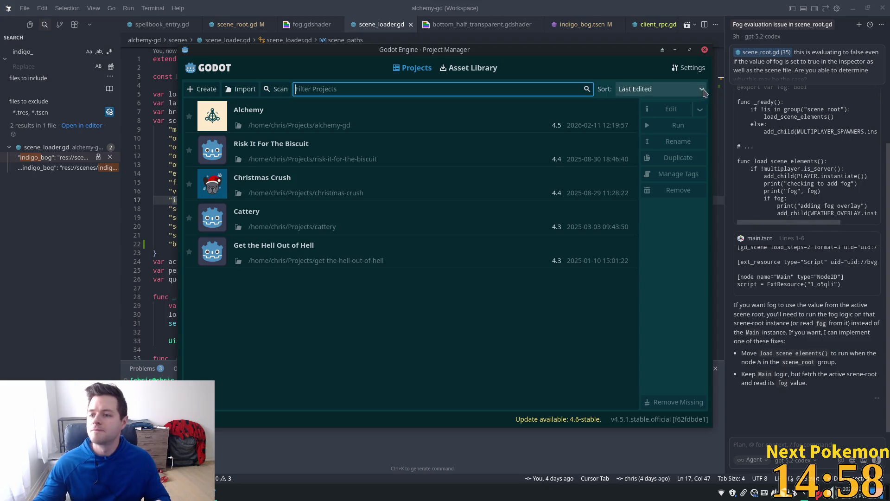
Open the Alchemy project from the Projects list in the Project Manager.
double_click(304, 114)
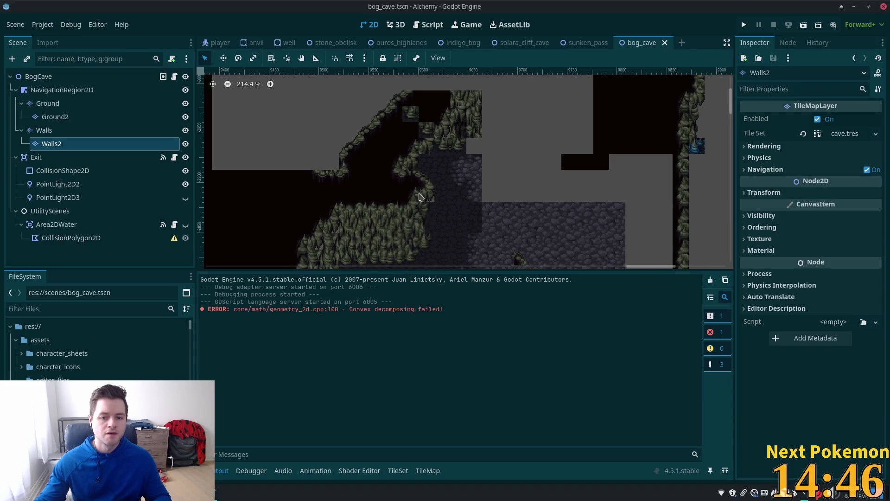
Delete the UtilityScenes node with its Area2DWater and CollisionPolygon2D children.
scroll(420, 197, "down", 5)
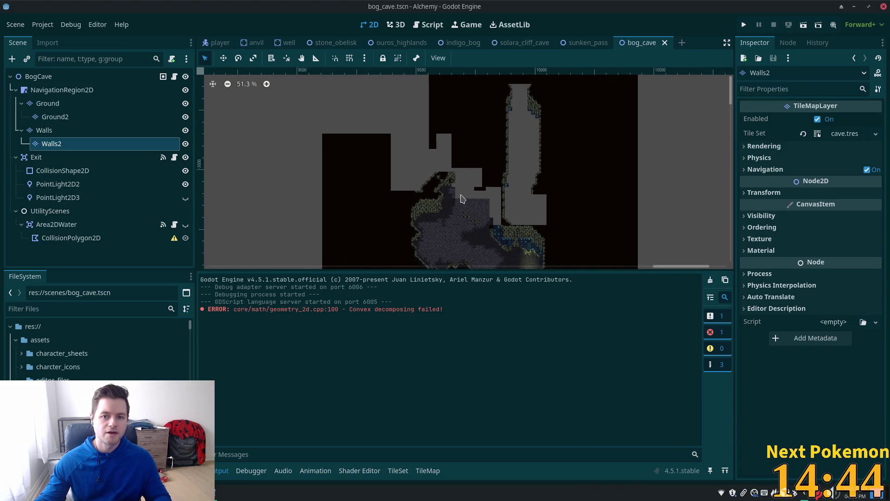
scroll(462, 198, "down", 4)
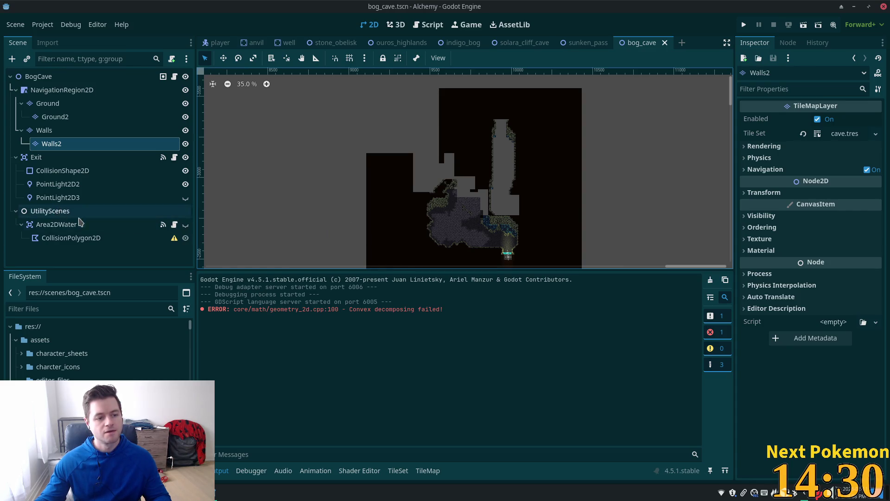
left_click(56, 211)
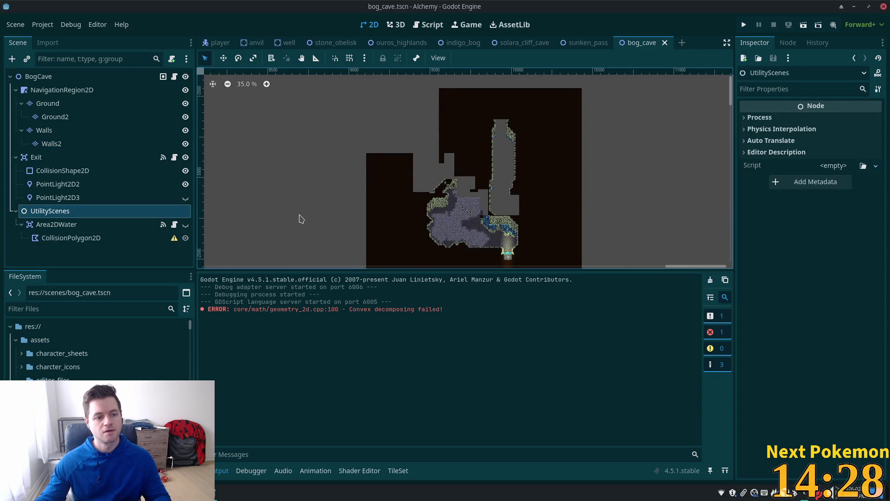
key("Delete")
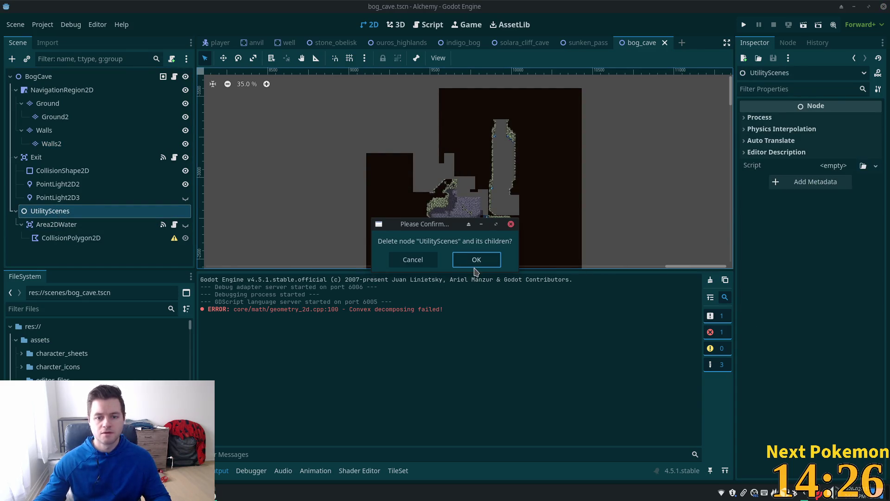
left_click(474, 260)
Centre the cave in the view and select the Walls2, then Ground2 tile layers.
scroll(460, 246, "up", 5)
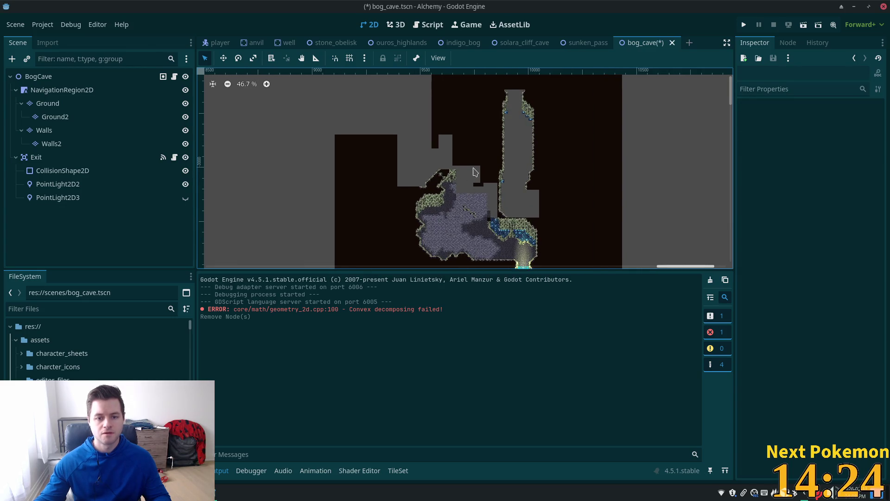
mouse_move(500, 268)
left_mouse_down()
mouse_move(477, 134)
mouse_move(412, 135)
left_mouse_up()
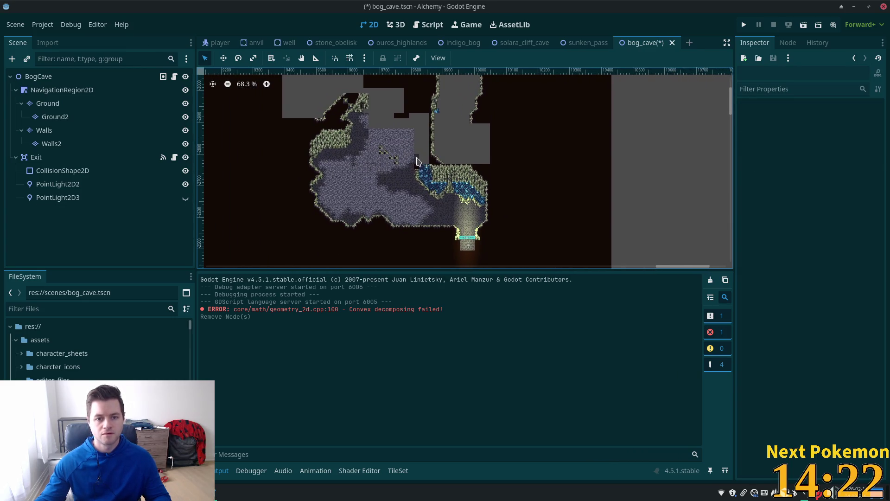
left_click(88, 144)
left_click(65, 116)
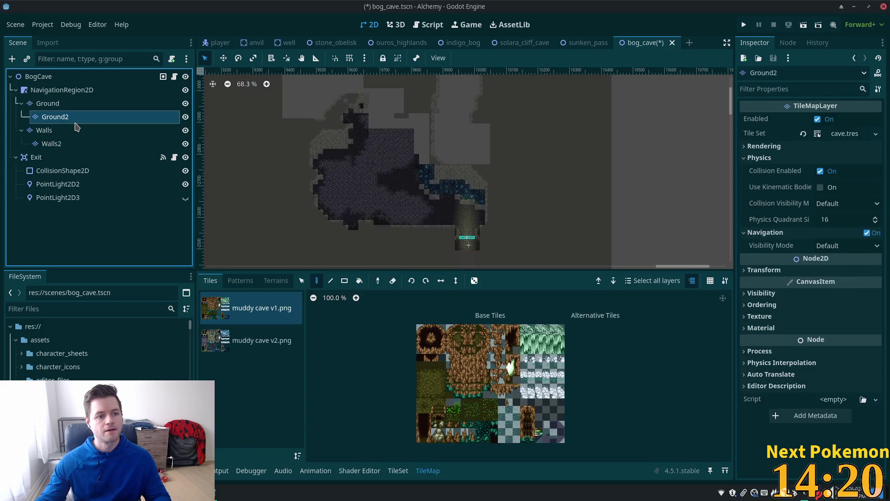
Inspect the Ground, Walls2 and Walls tile layers, ending on Walls2.
left_click(63, 109)
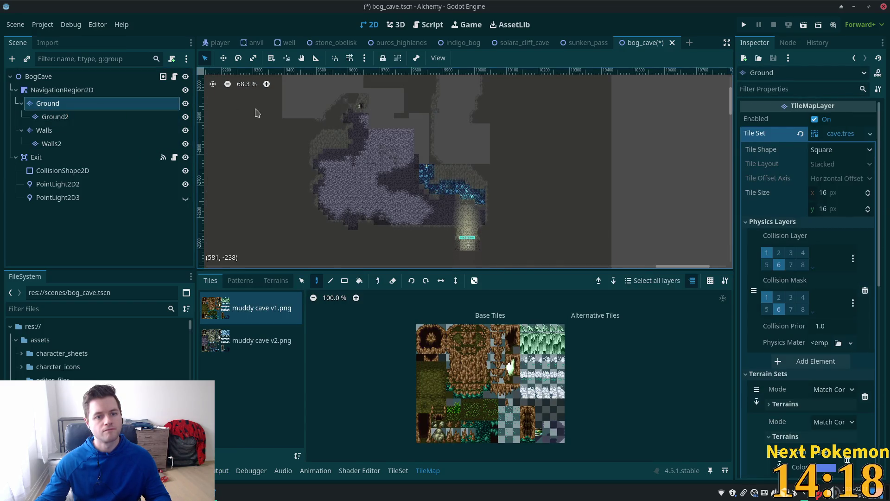
scroll(364, 107, "up", 6)
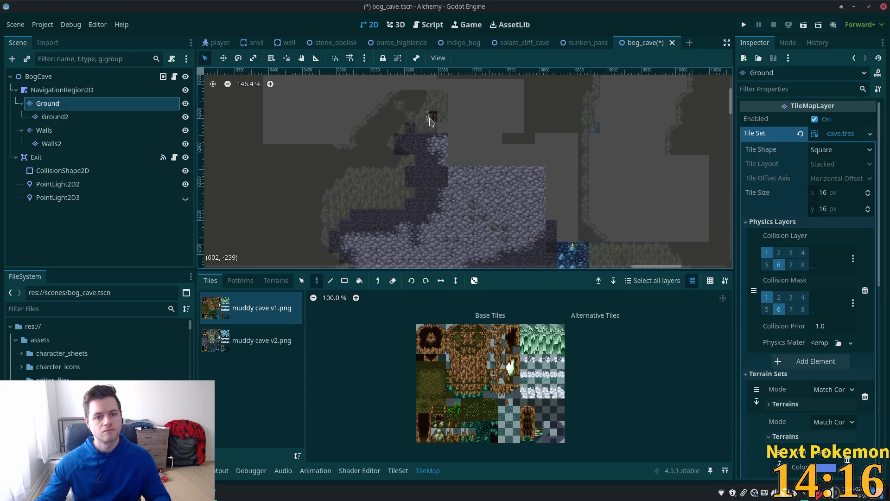
scroll(353, 169, "up", 1)
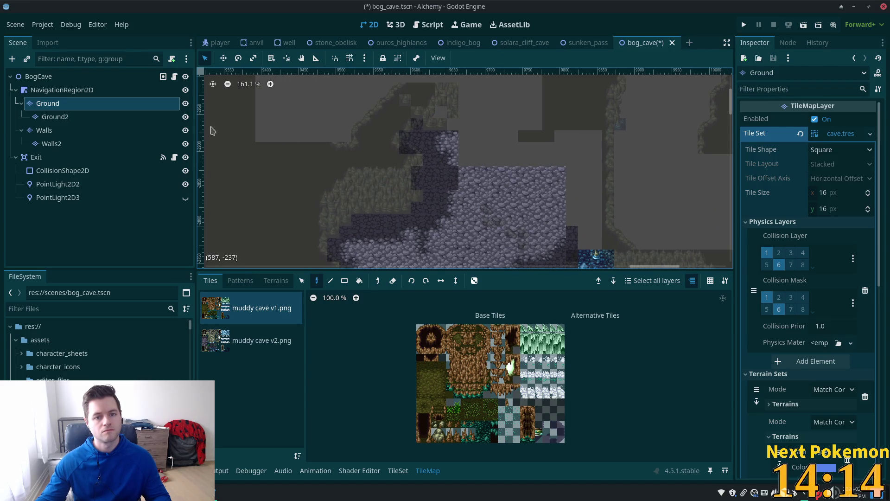
left_click(97, 145)
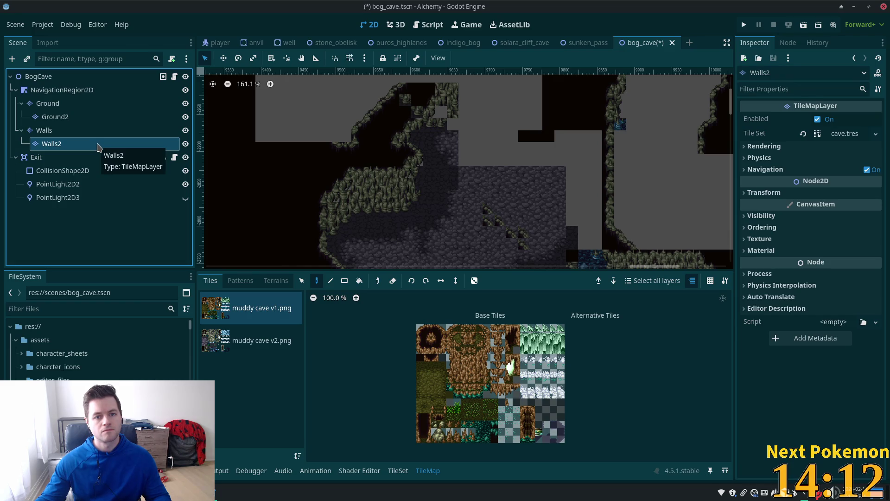
left_click(64, 132)
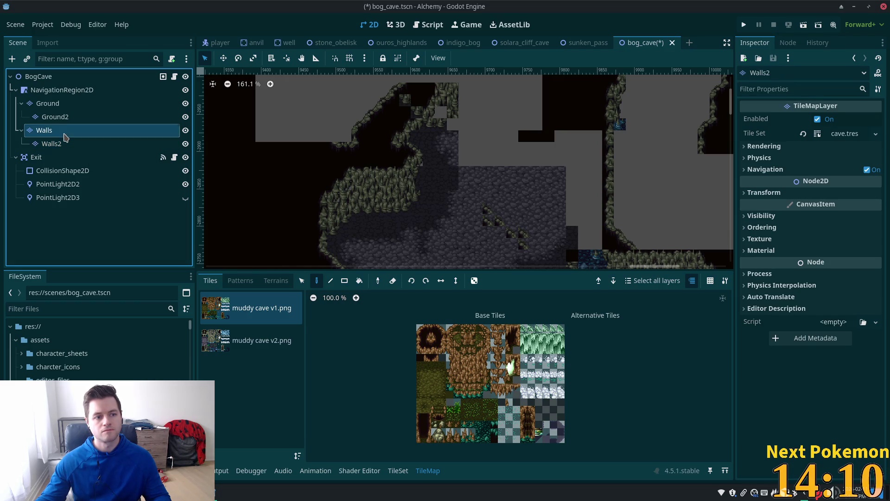
left_click(65, 141)
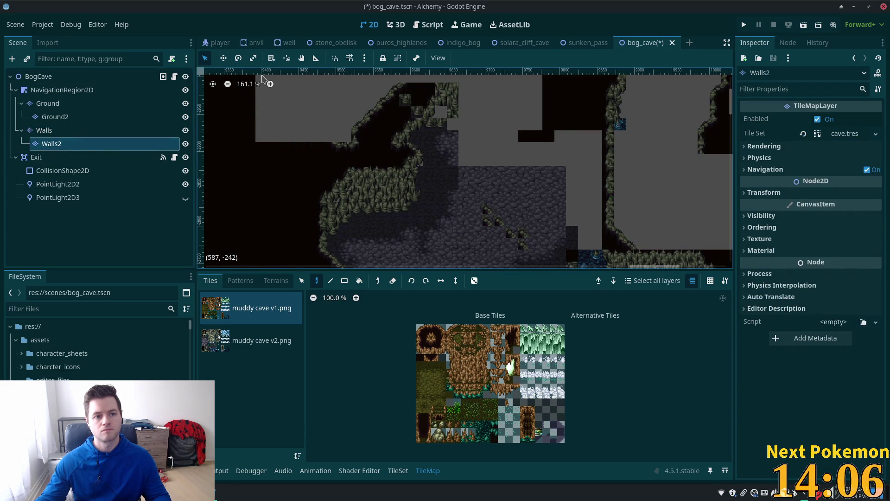
scroll(441, 199, "down", 10)
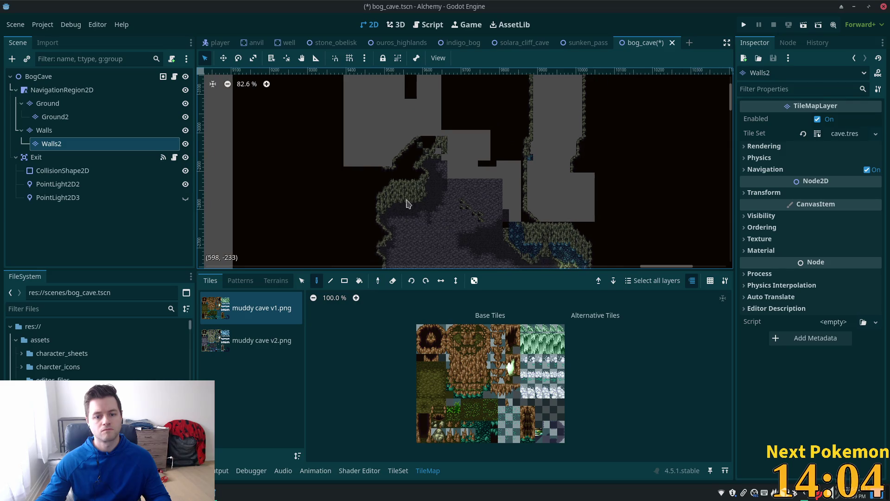
Switch to the Rectangle tool and drag tile rectangles over the cave on Walls2.
left_click(344, 281)
scroll(468, 241, "down", 2)
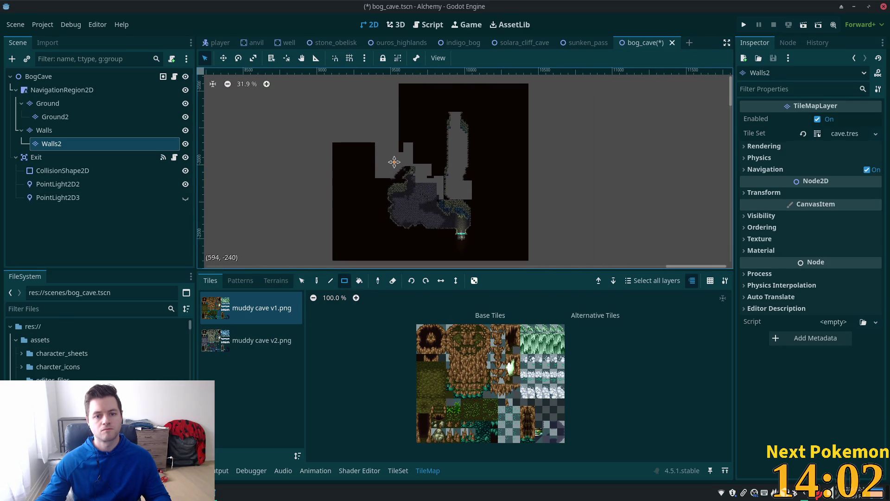
left_click_drag(355, 87, 452, 268)
scroll(466, 227, "up", 4)
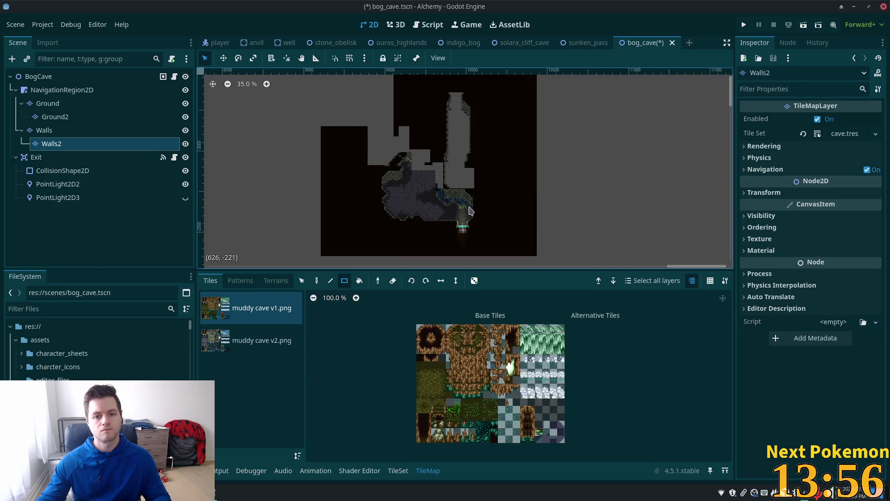
scroll(548, 99, "down", 5)
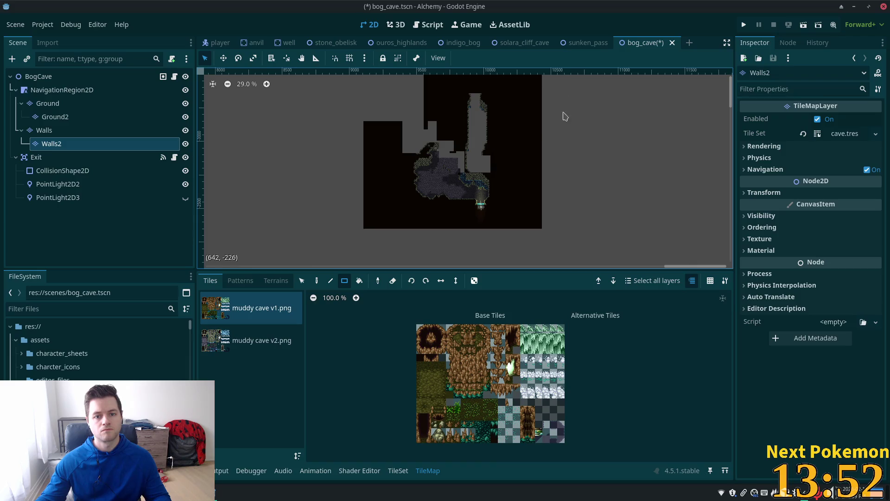
left_click_drag(566, 78, 472, 241)
scroll(483, 222, "up", 7)
scroll(535, 188, "down", 7)
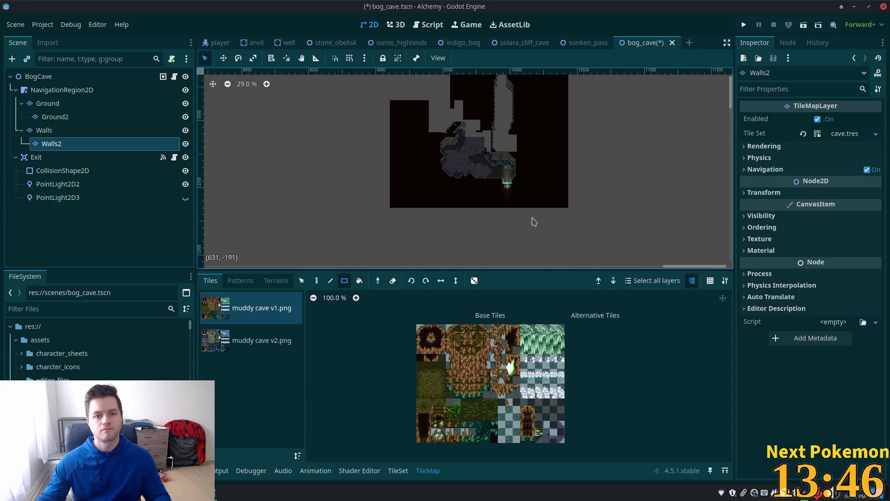
left_click_drag(532, 222, 507, 249)
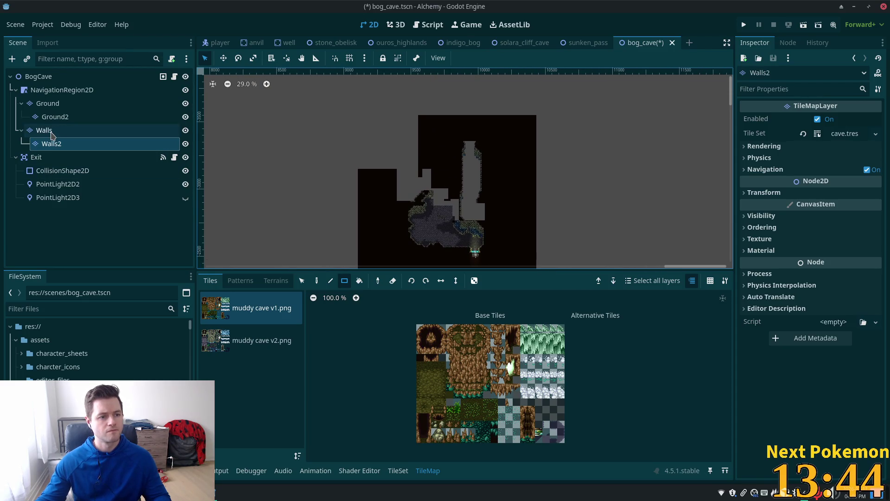
On the Walls layer, erase the wall tiles across the map's top, then save bog_cave.
left_click(52, 134)
left_click_drag(373, 106, 559, 168)
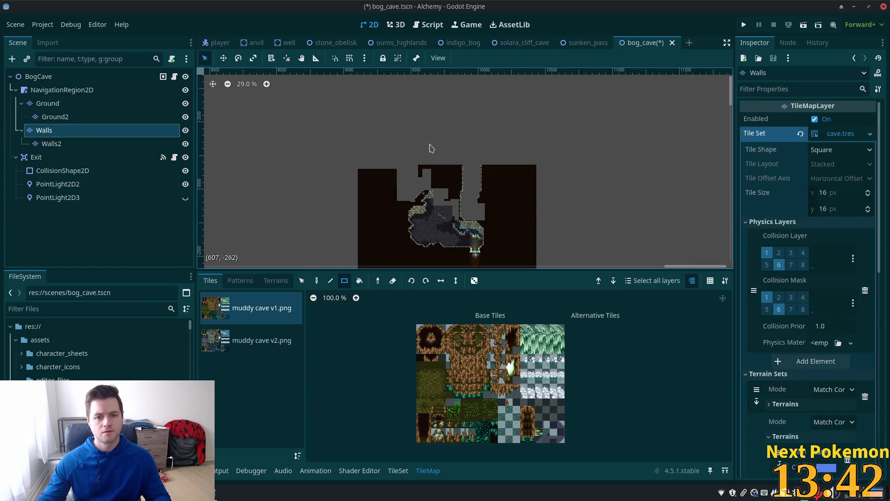
left_click_drag(415, 164, 556, 186)
scroll(464, 179, "up", 5)
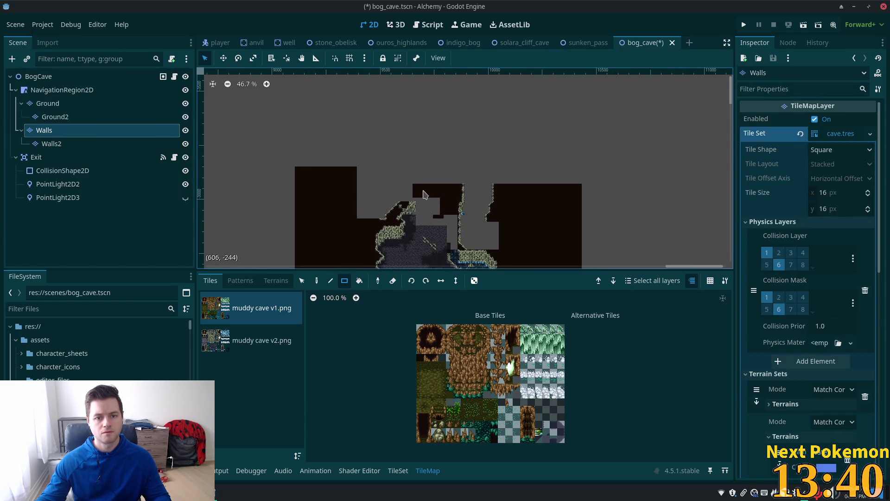
mouse_move(402, 186)
left_mouse_down()
mouse_move(468, 207)
mouse_move(472, 199)
mouse_move(646, 229)
left_mouse_up()
scroll(505, 194, "up", 1)
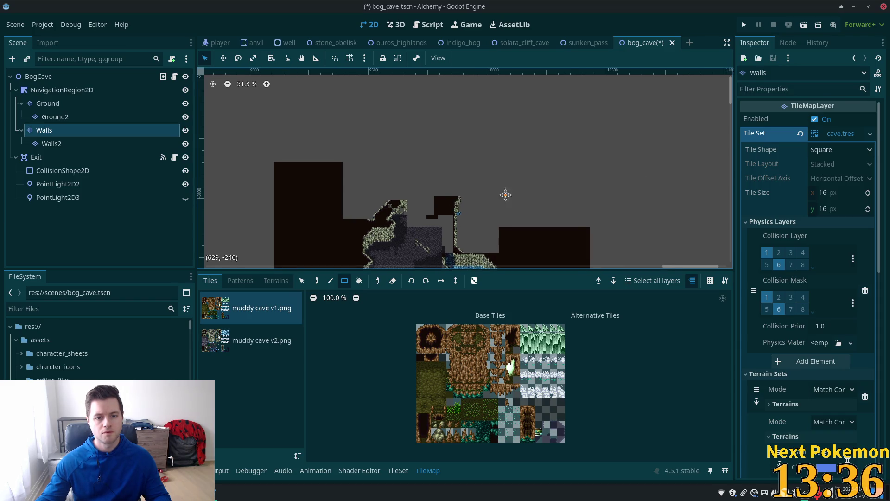
left_click_drag(506, 195, 517, 132)
mouse_move(441, 131)
left_mouse_down()
mouse_move(496, 173)
mouse_move(485, 189)
mouse_move(609, 194)
left_mouse_up()
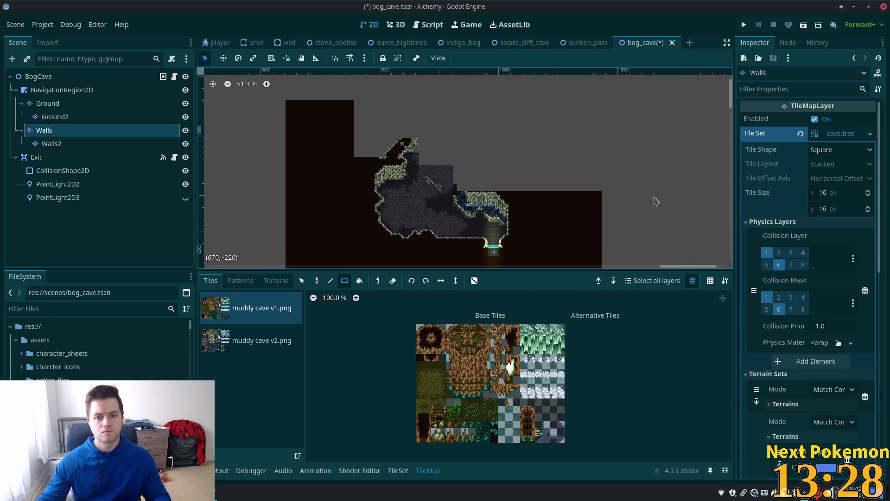
scroll(403, 193, "up", 5)
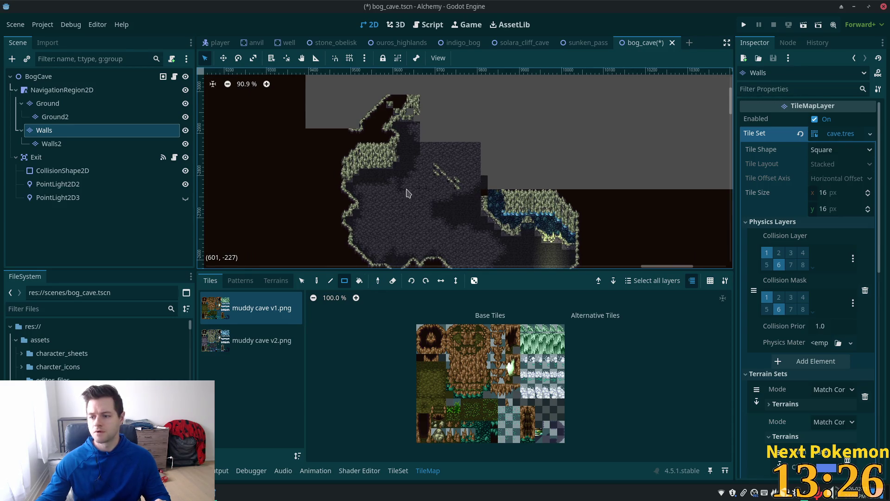
key("ctrl+s")
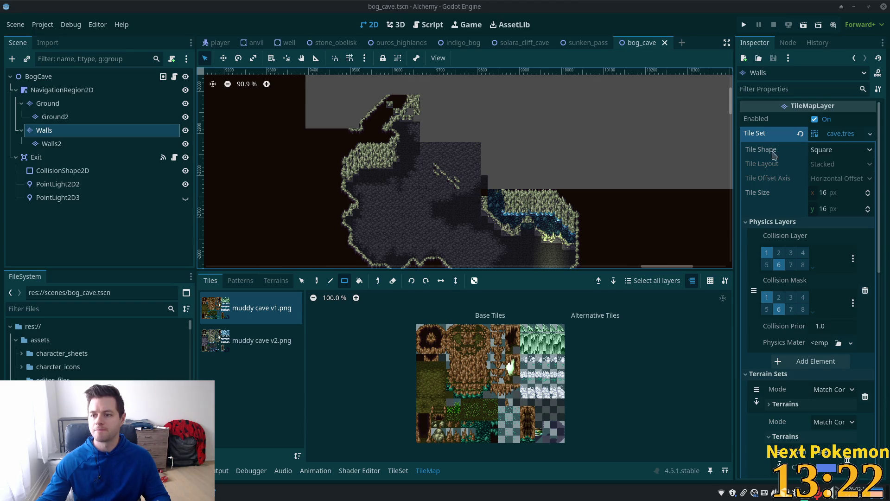
Clear the 'amaura' search and sort the Pokémon collection by most recent.
left_click(218, 493)
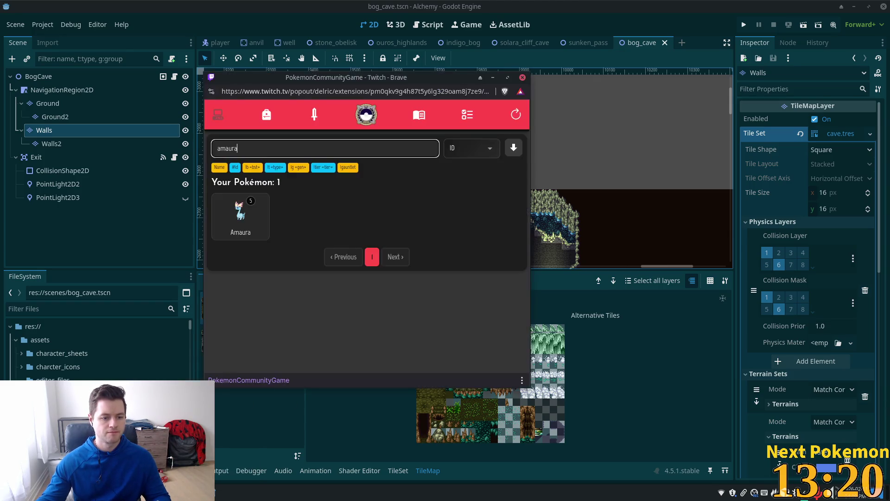
triple_click(340, 147)
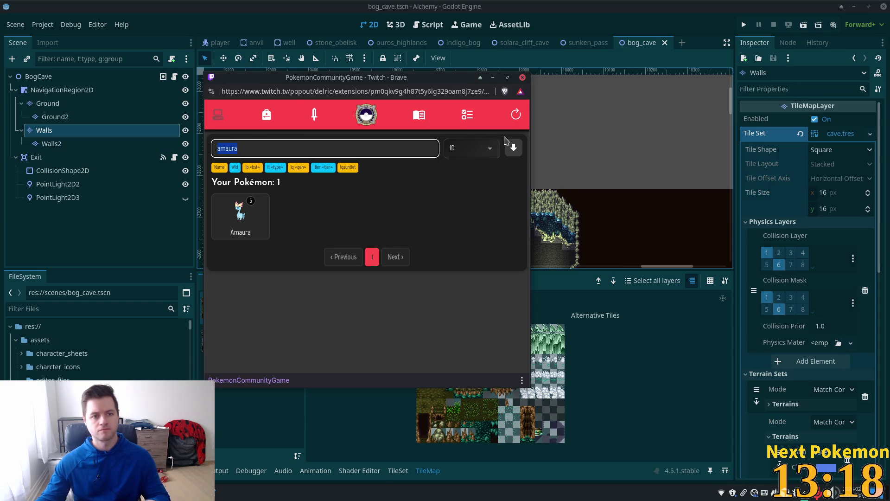
key("BackSpace")
left_click(516, 116)
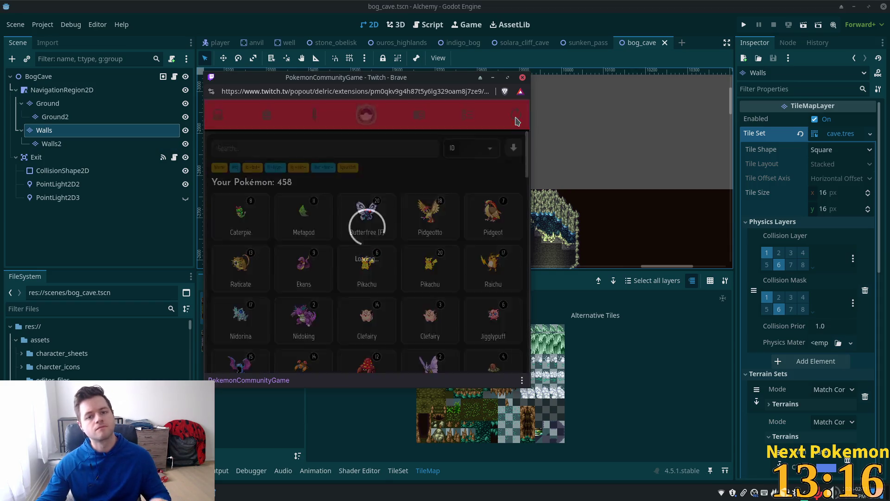
left_click(477, 156)
left_click(459, 190)
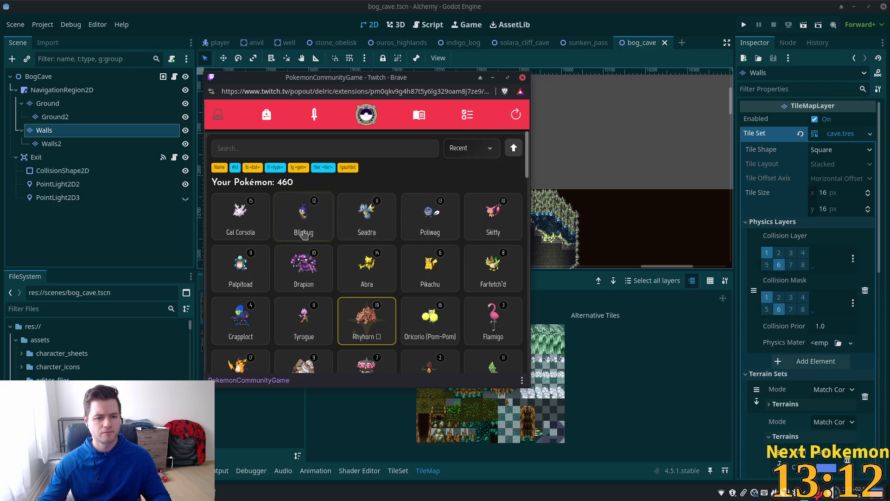
View the details of Blipbug, Seadra and Gal Corsola, including Gal Corsola's base stats.
left_click(321, 220)
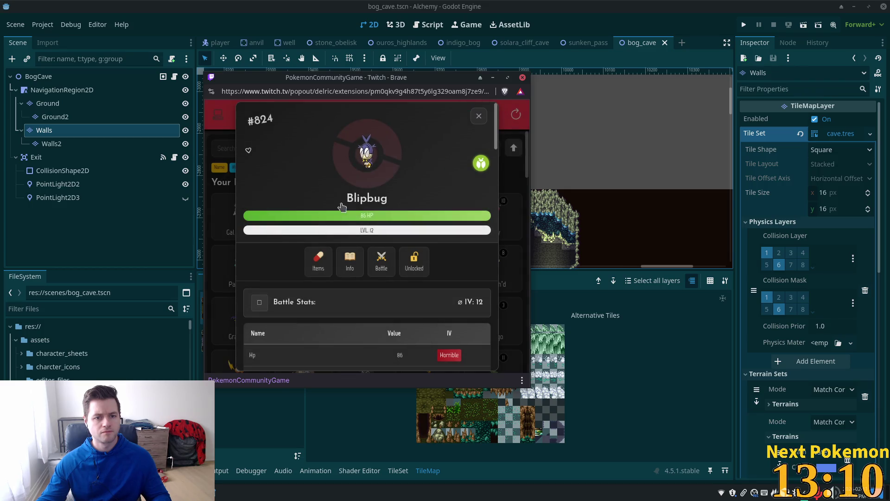
left_click(479, 116)
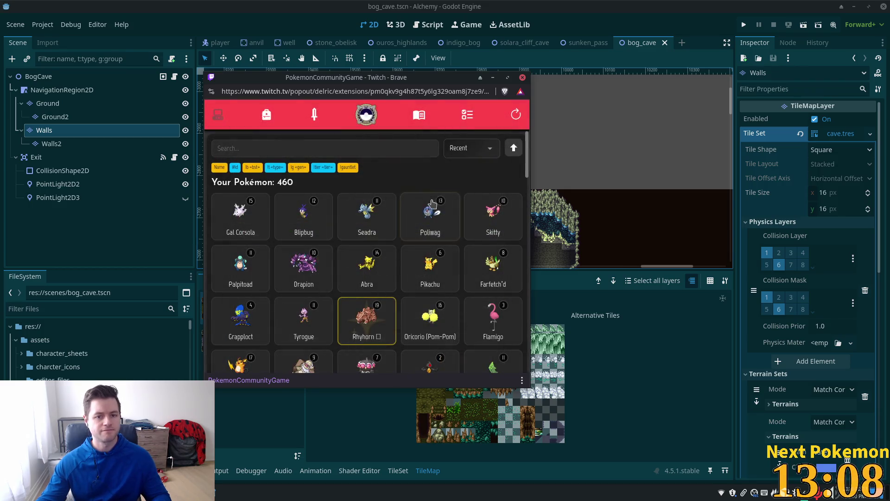
left_click(366, 213)
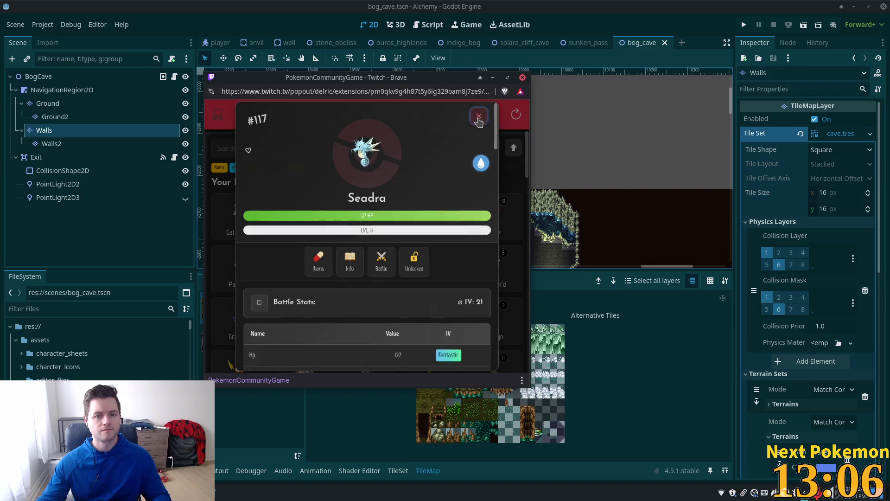
left_click(479, 116)
left_click(320, 231)
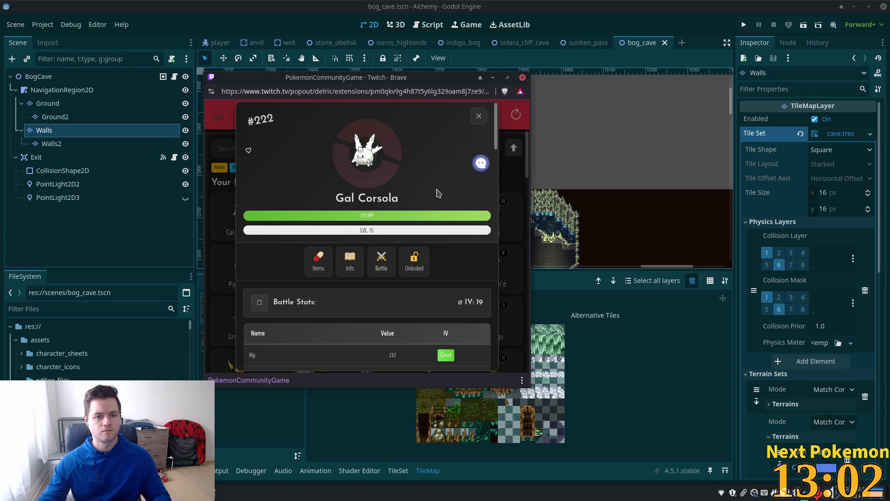
left_click(350, 259)
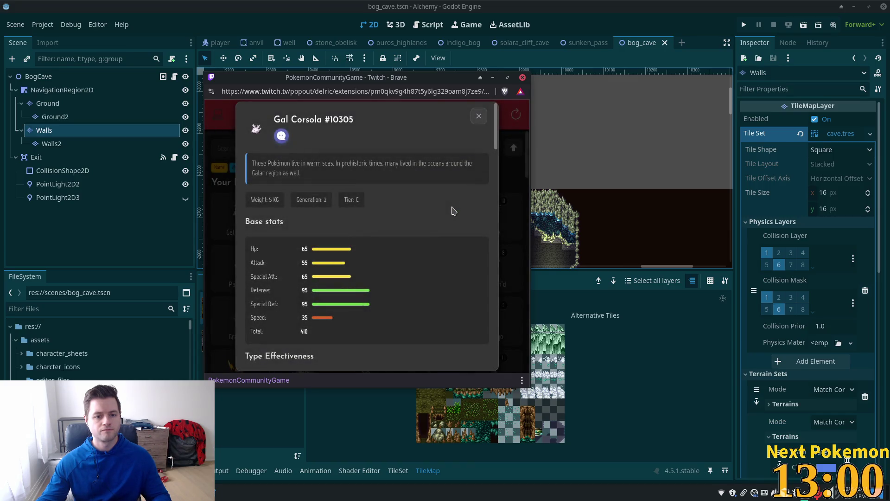
left_click(479, 116)
scroll(432, 197, "down", 6)
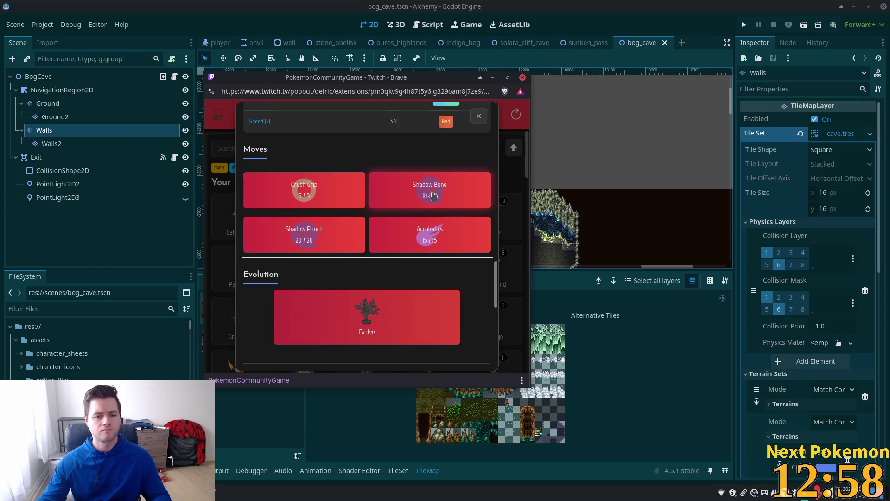
scroll(432, 196, "down", 2)
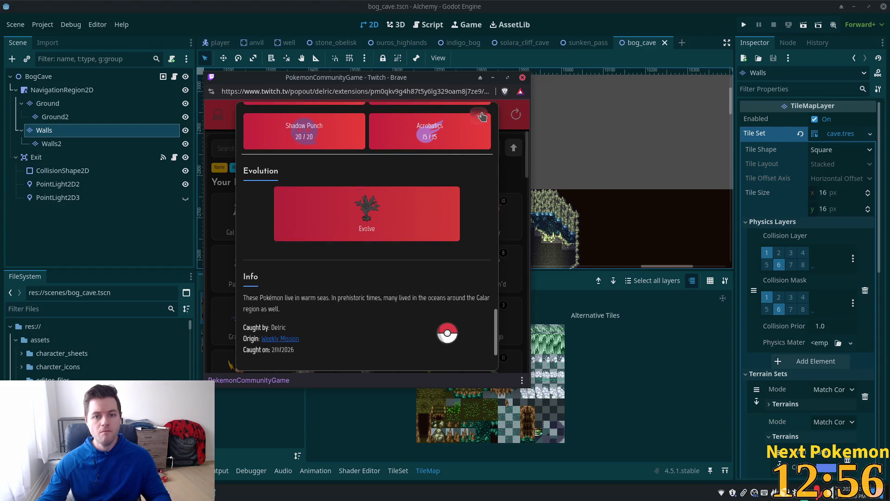
left_click(479, 116)
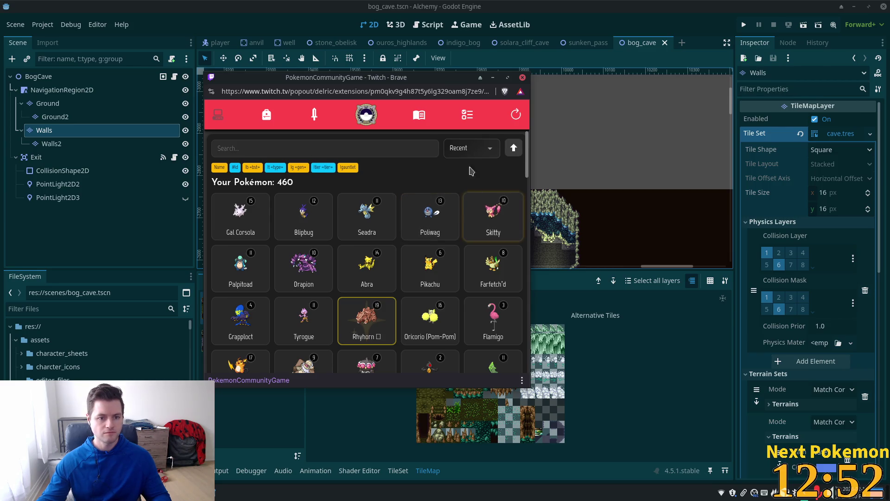
Browse the missions list, then close the PokemonCommunityGame window.
left_click(465, 117)
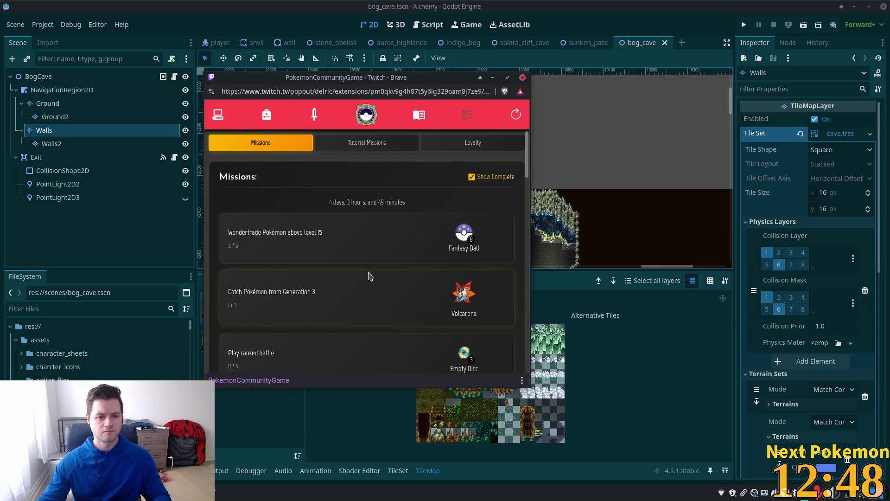
scroll(370, 276, "down", 1)
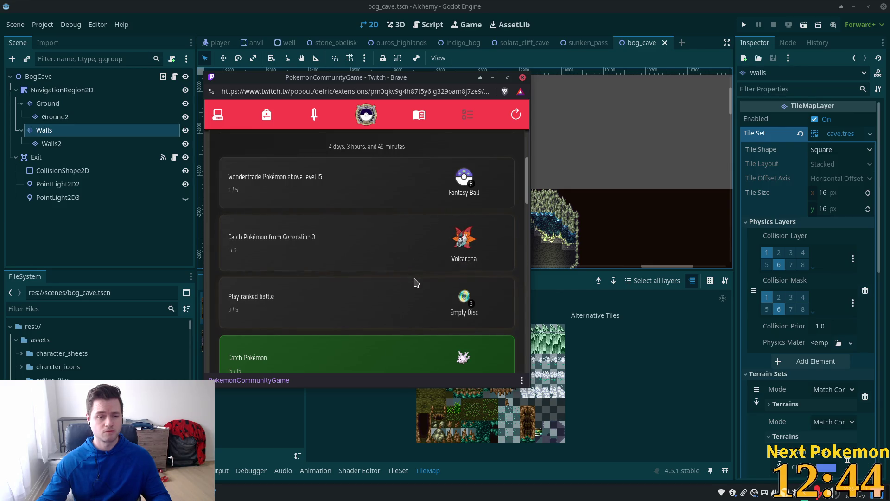
scroll(415, 283, "down", 3)
scroll(415, 284, "up", 4)
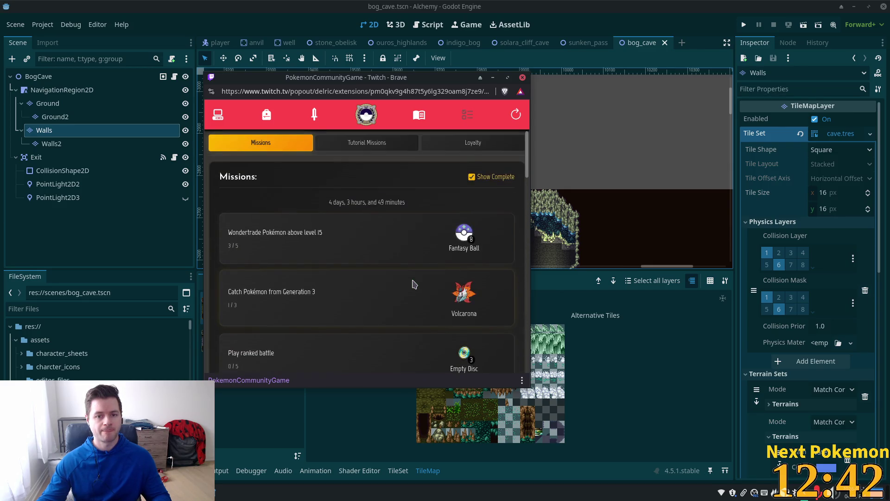
left_click(493, 78)
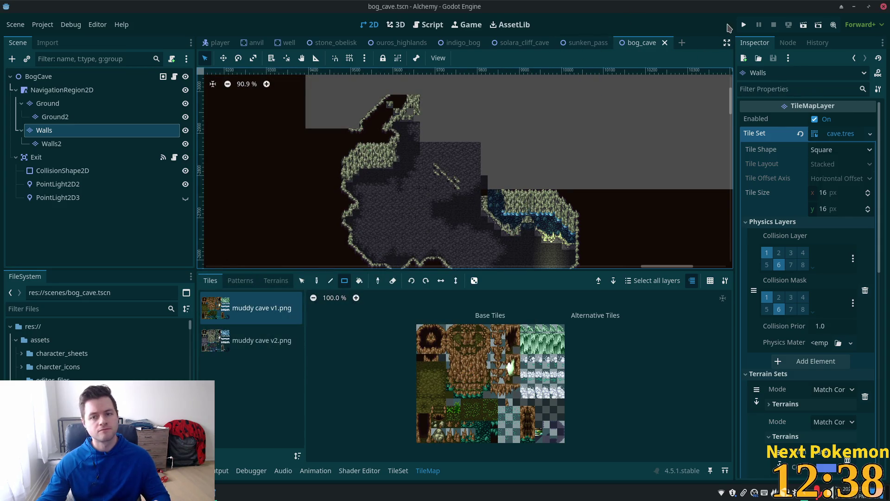
Run the game with F5 and expand the 'Convex decomposing failed' error in the Debugger.
key("F5")
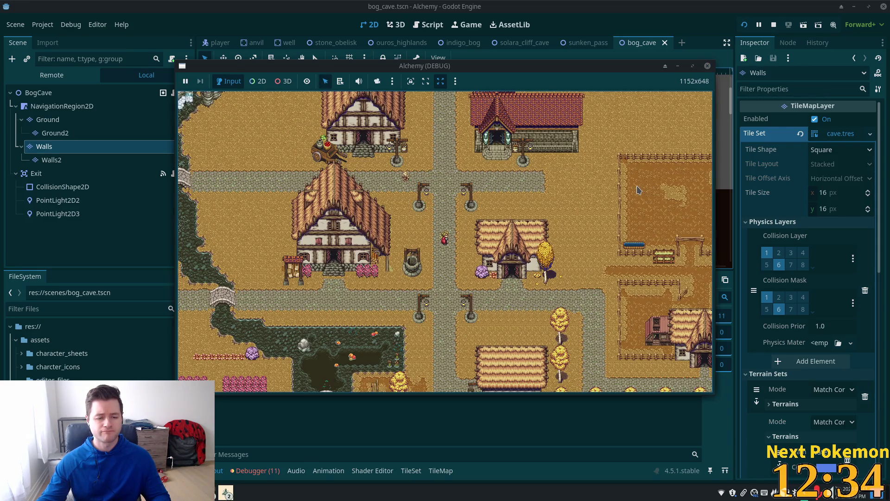
left_click(257, 470)
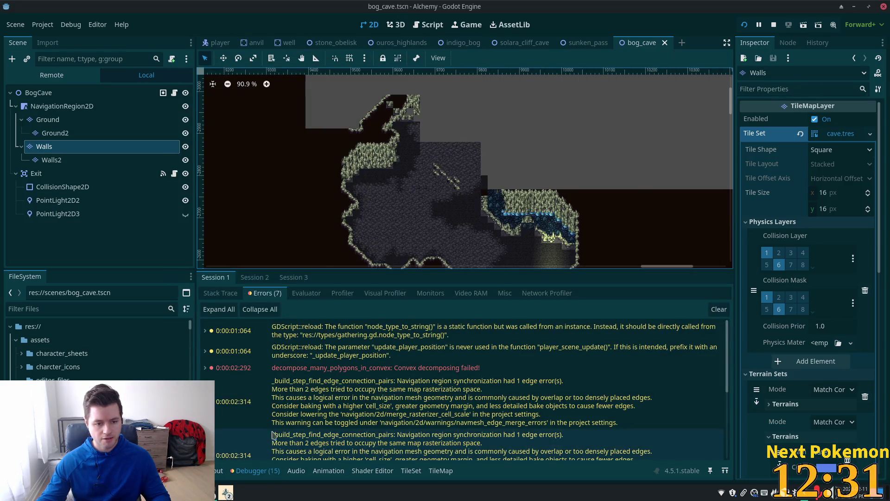
left_click(348, 373)
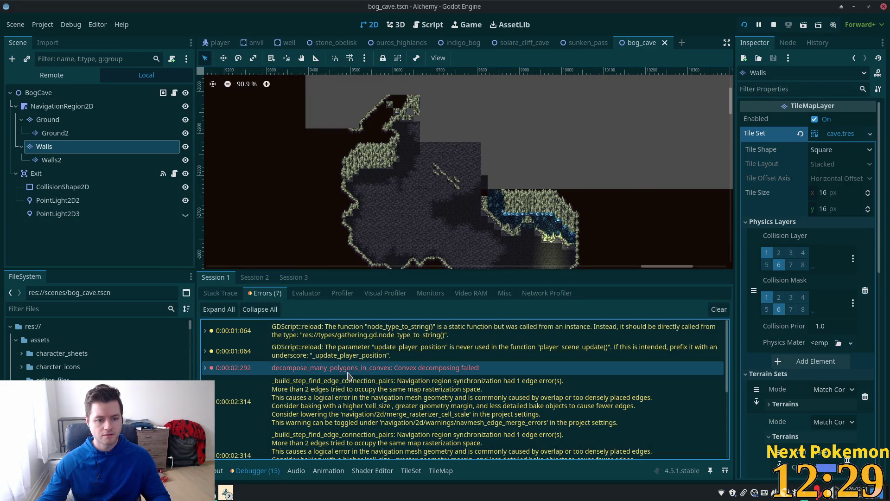
left_click(205, 368)
left_click(256, 380)
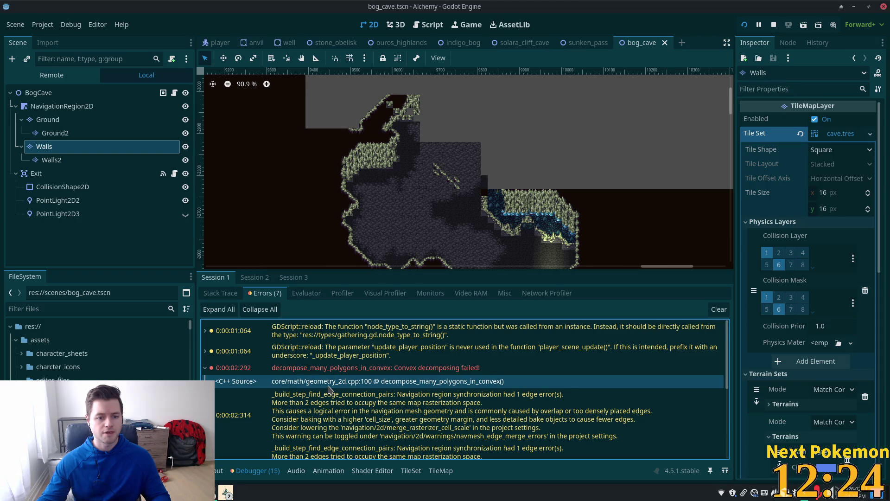
left_click(329, 368)
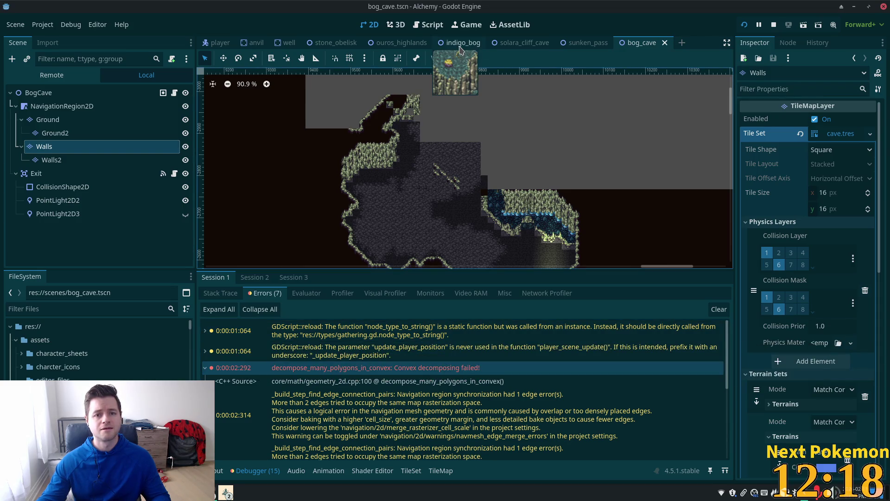
Comment out the indigo_bog scene path in the loader script with # and save it.
key("alt+Tab")
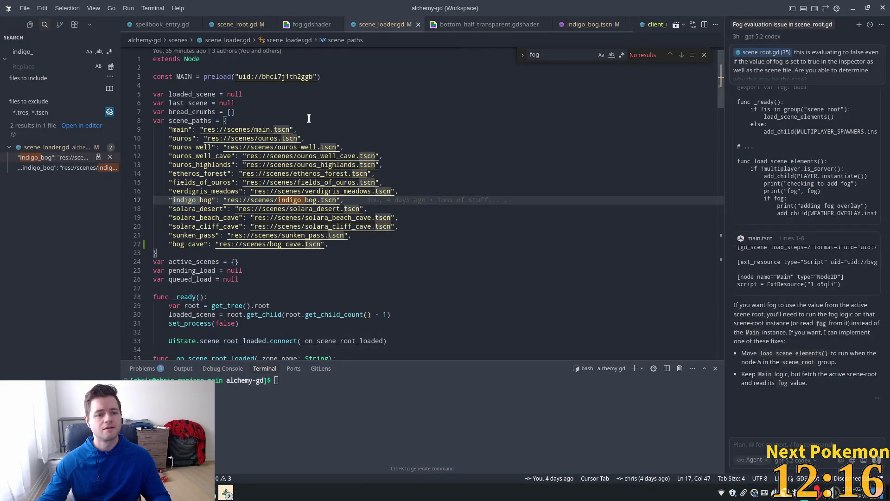
key("Home")
type("#")
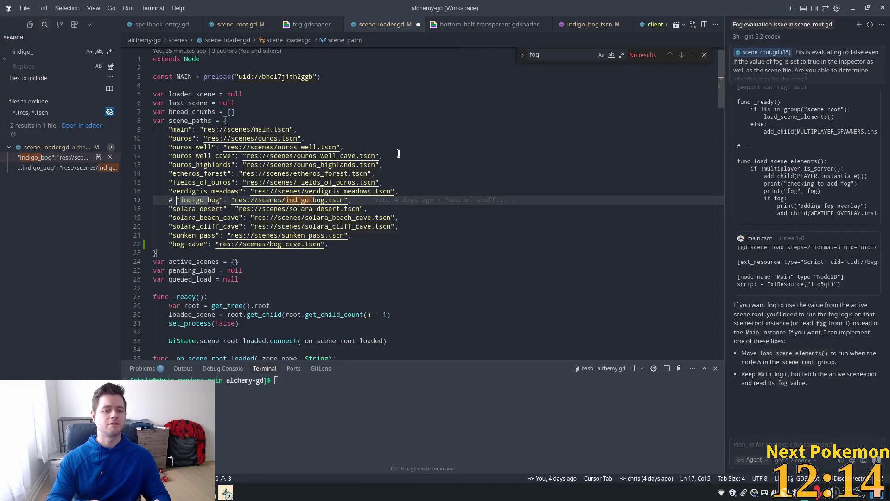
key("ctrl+s")
key("alt+Tab")
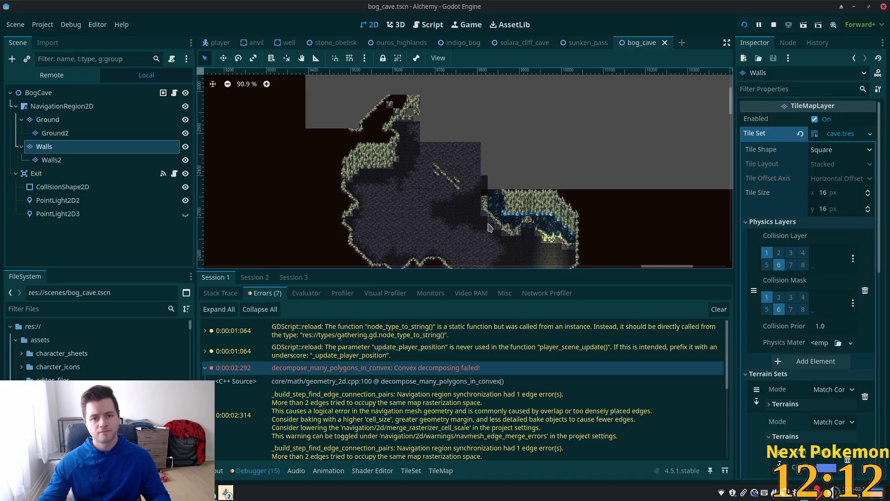
Travel from the cave to Ouros in the debug game window, arranging both game windows.
left_click(226, 493)
left_click(235, 459)
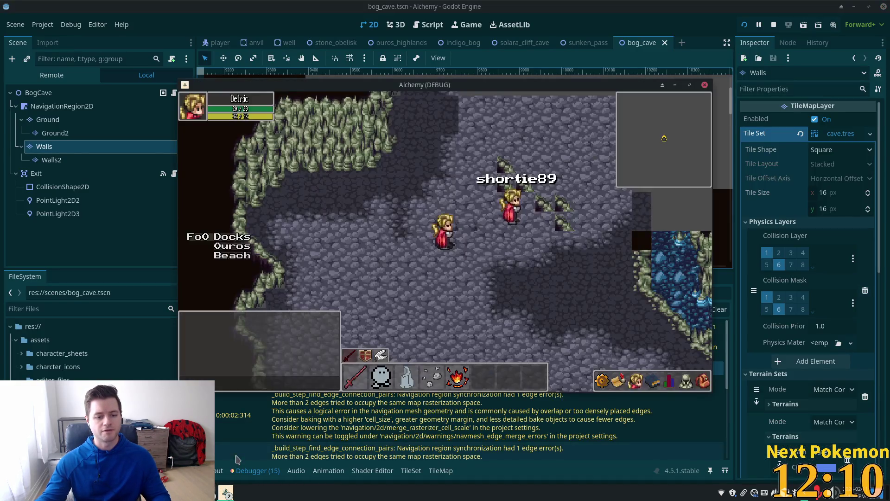
left_click(237, 246)
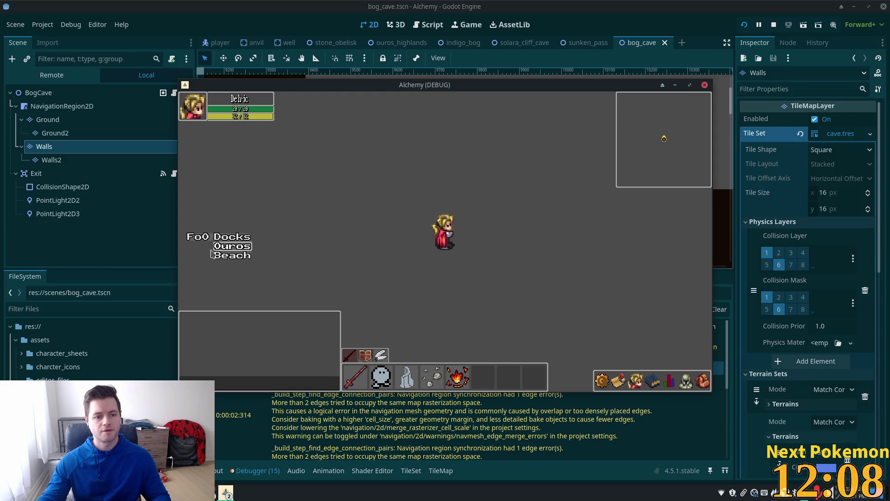
left_click_drag(305, 89, 481, 149)
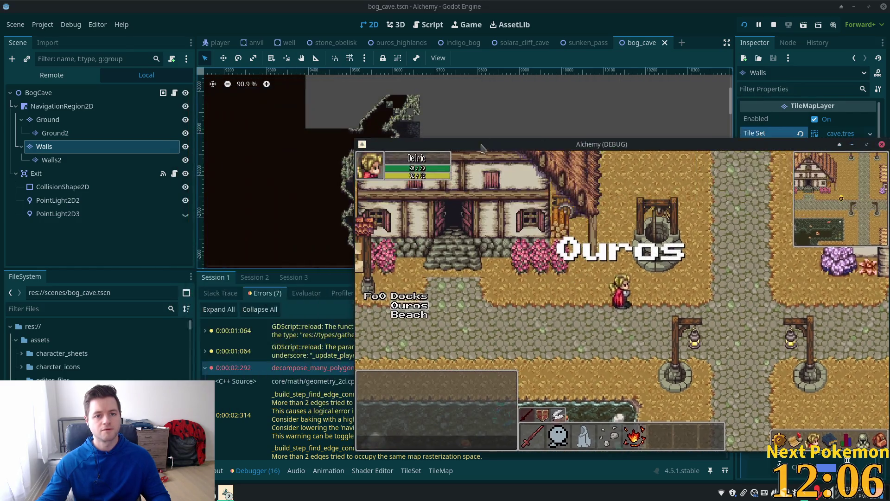
left_click(226, 492)
left_click(271, 453)
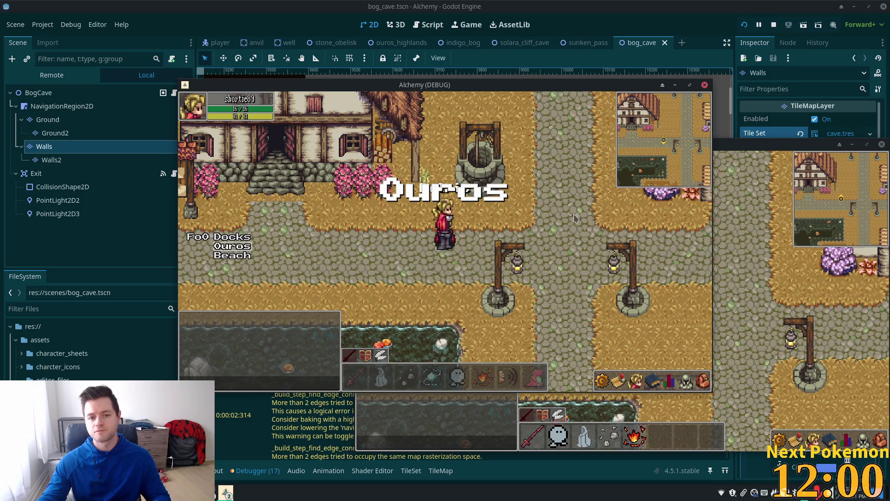
Stop the game with F8 and run the project again.
key("F8")
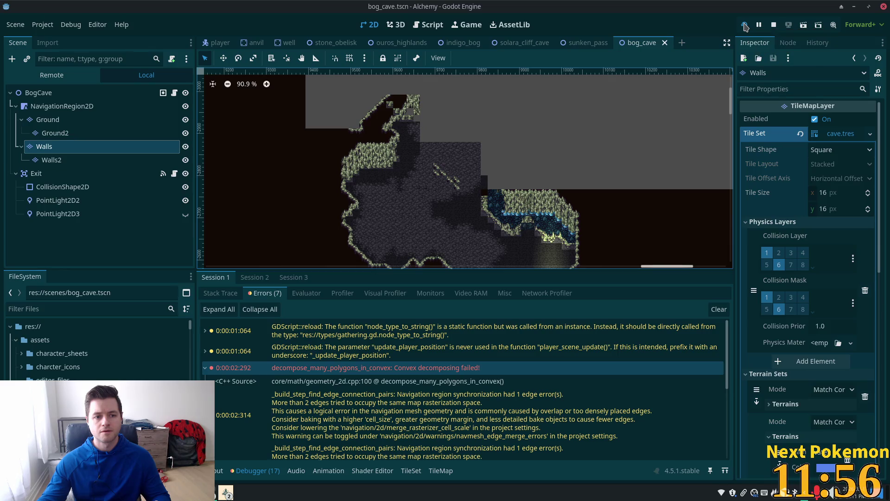
left_click(745, 25)
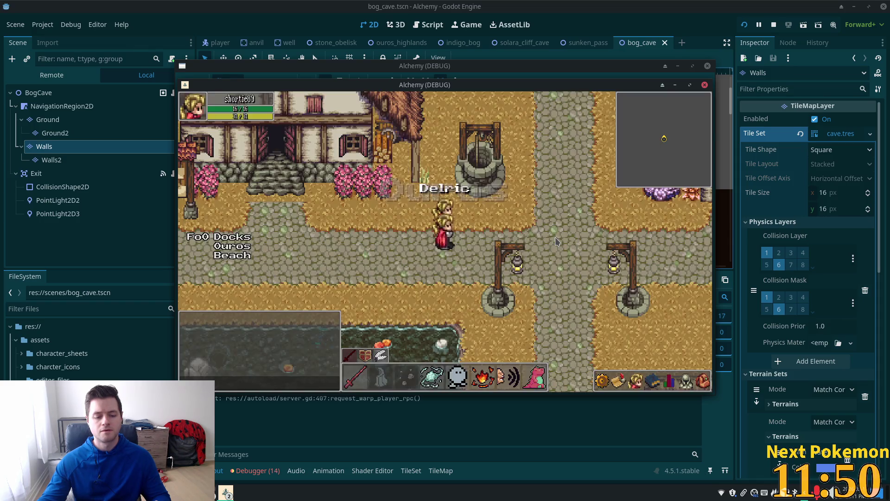
left_click(336, 412)
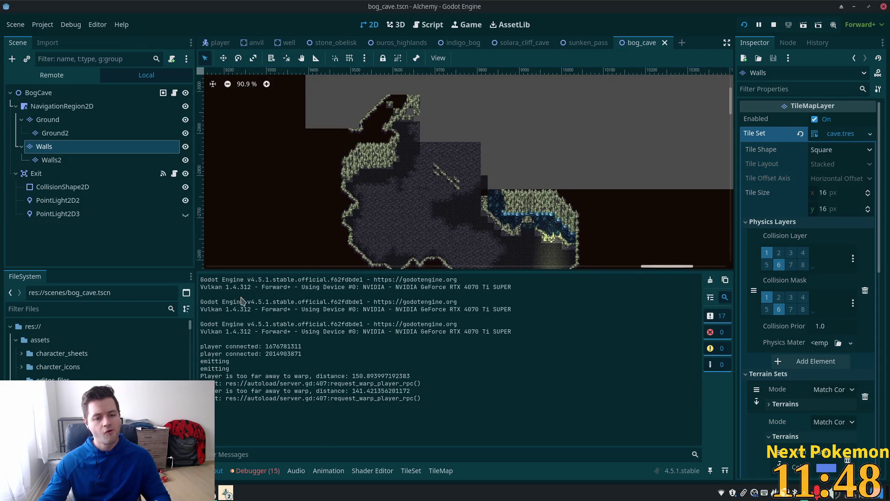
Select the 'Convex decomposing failed!' error among the seven listed in the Errors tab.
left_click(250, 471)
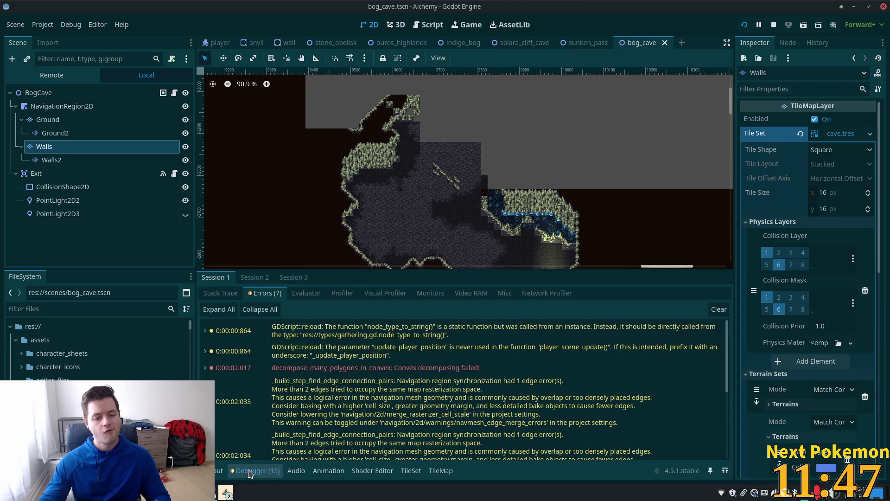
left_click(381, 368)
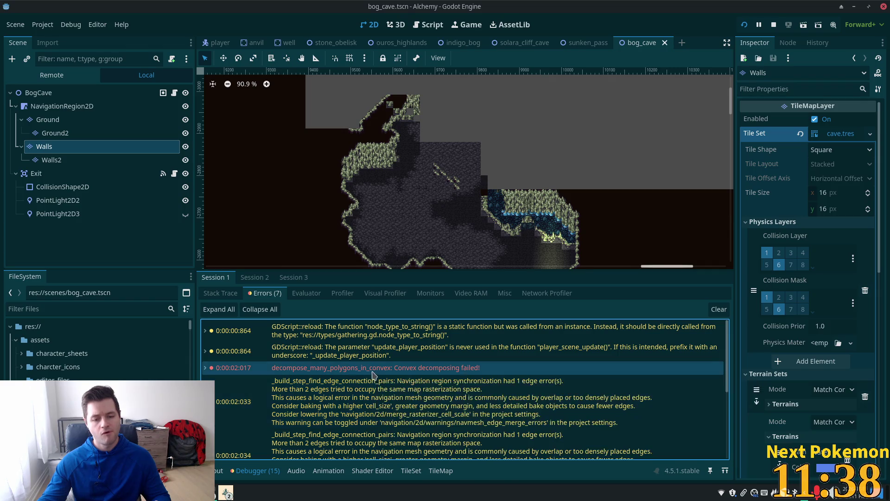
mouse_move(369, 373)
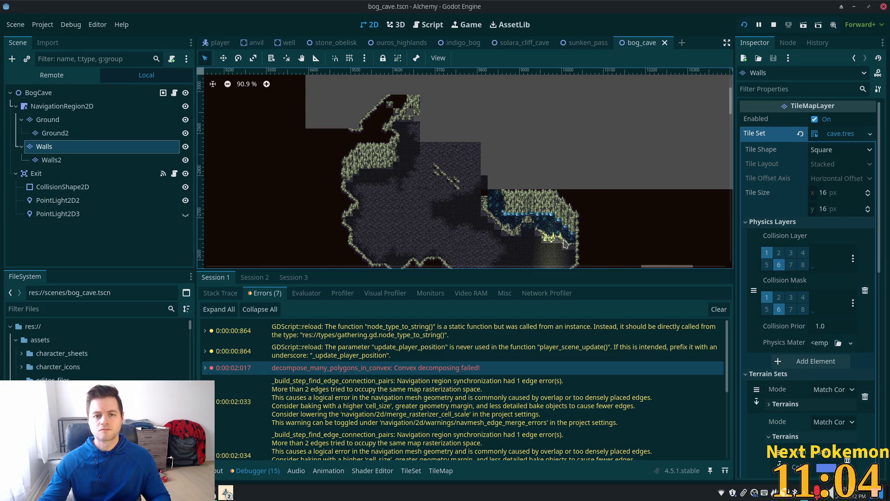
In scene_loader.gd, uncomment the indigo_bog path and comment out the bog_cave line 22.
key("alt+Tab")
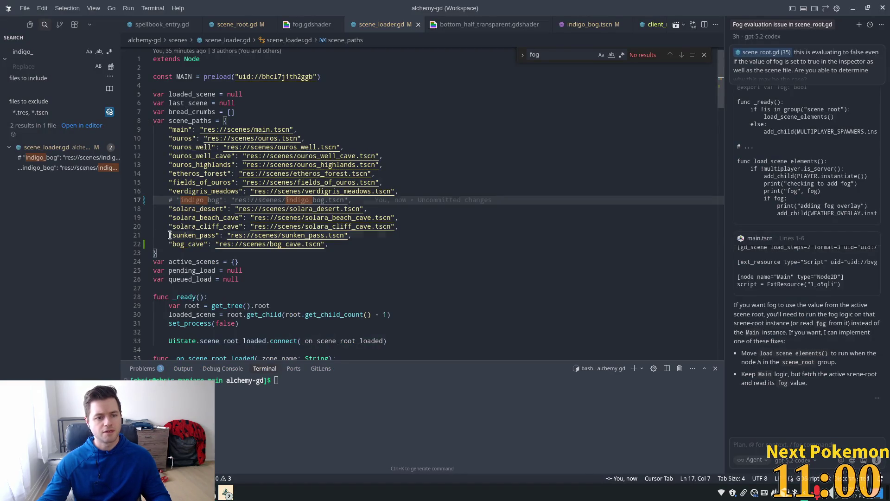
key("Right")
key("Right")
key("shift+Right")
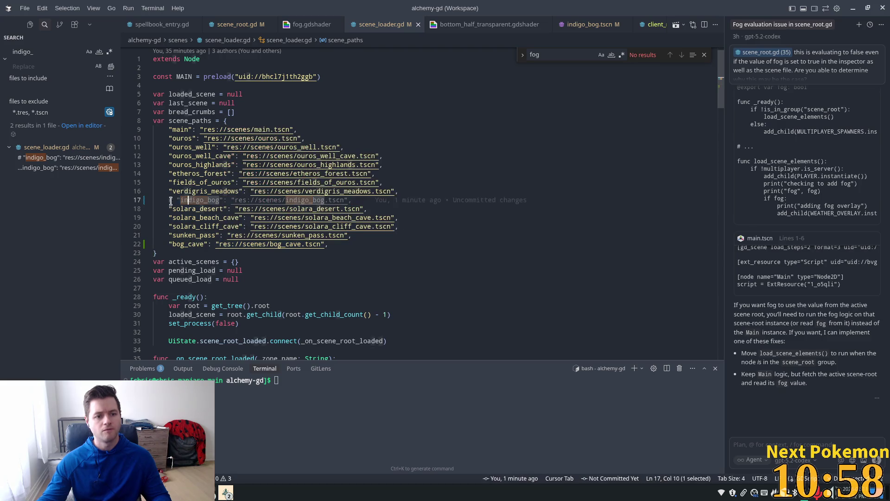
key("ctrl+slash")
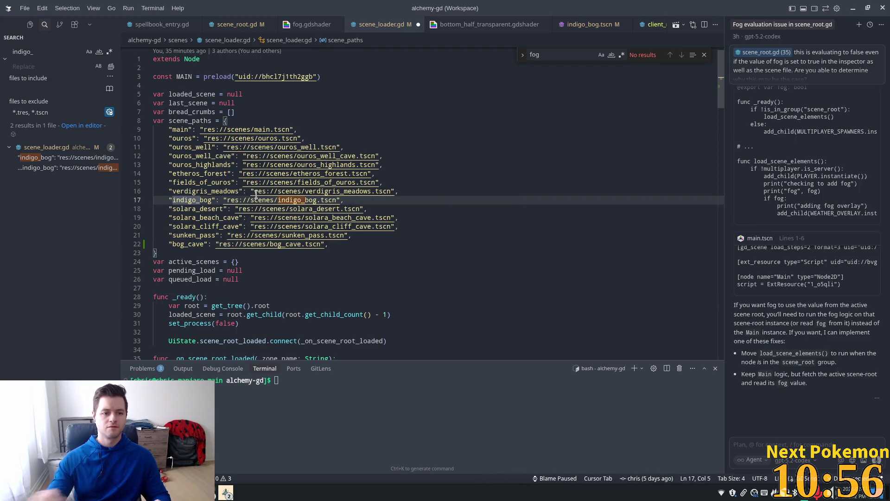
left_click(177, 244)
key("ctrl+slash")
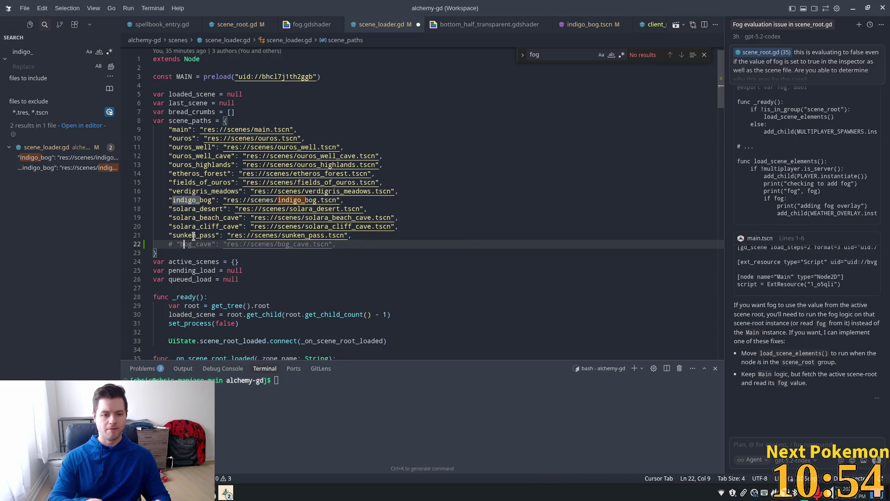
Relaunch the game, stop it with F8, and switch to the sunken_pass scene tab.
key("alt+Tab")
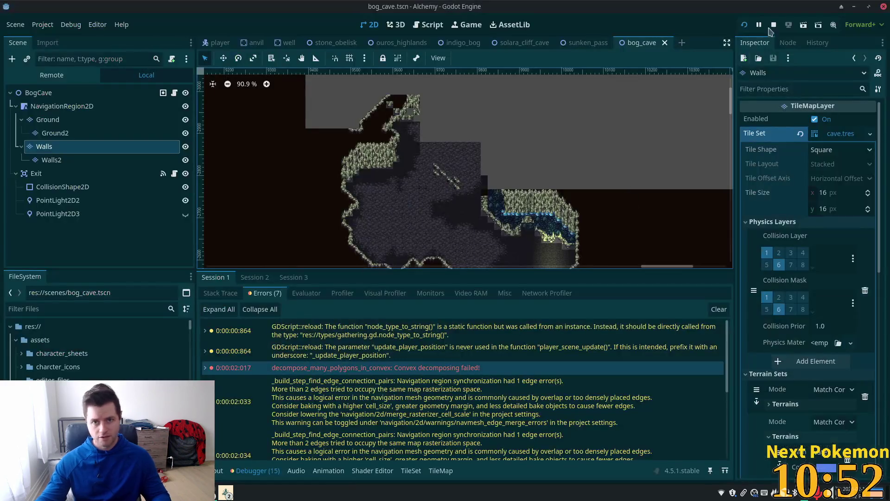
left_click(744, 25)
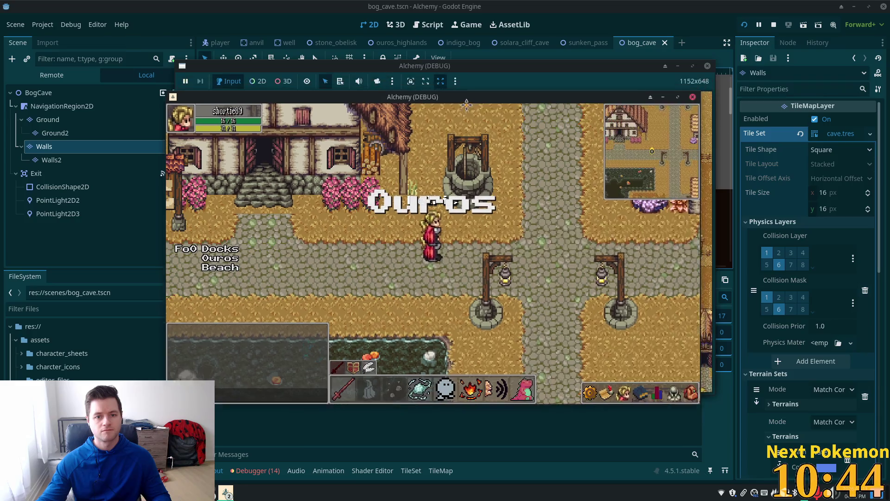
key("F8")
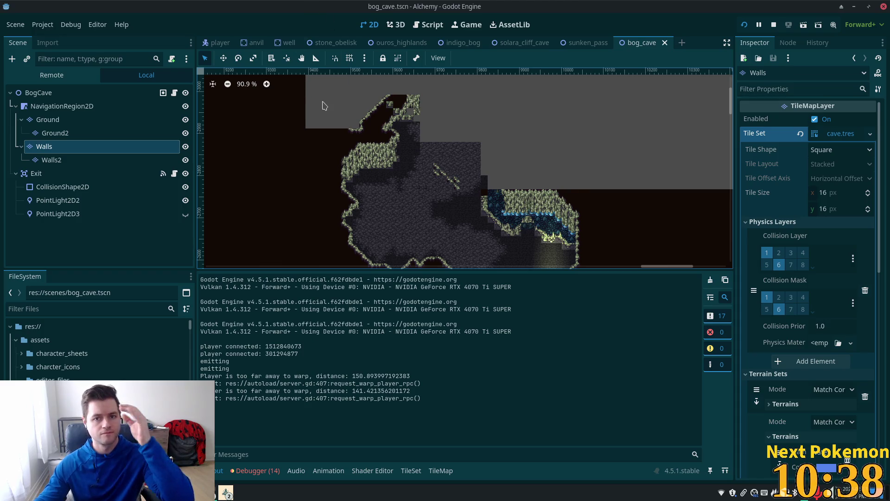
left_click(585, 43)
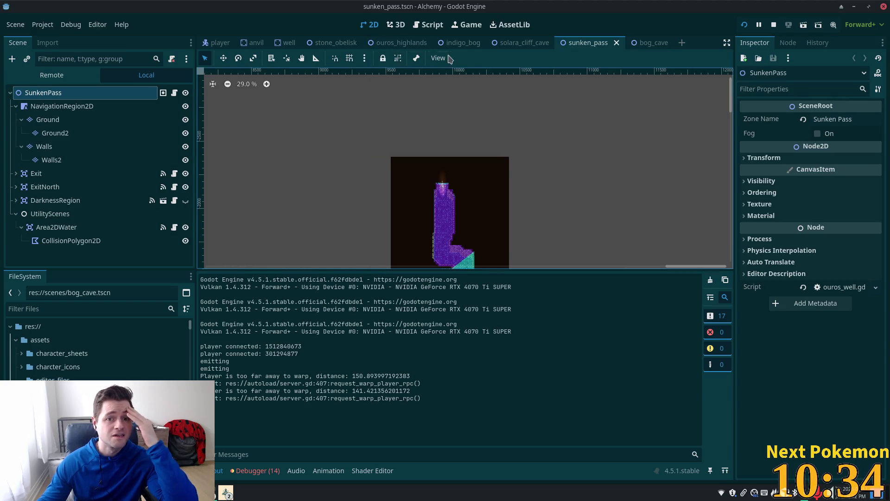
Return to bog_cave via indigo_bog, select Ground2 and zoom around the blue water pools.
left_click(442, 43)
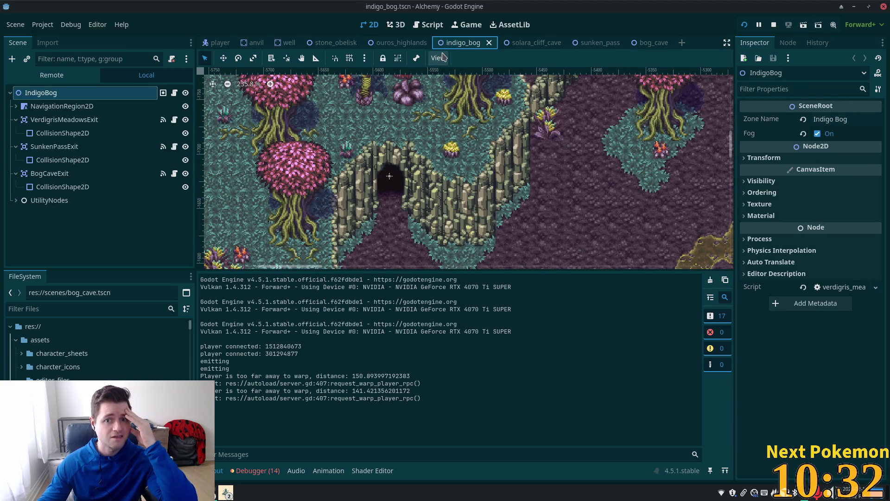
left_click(650, 43)
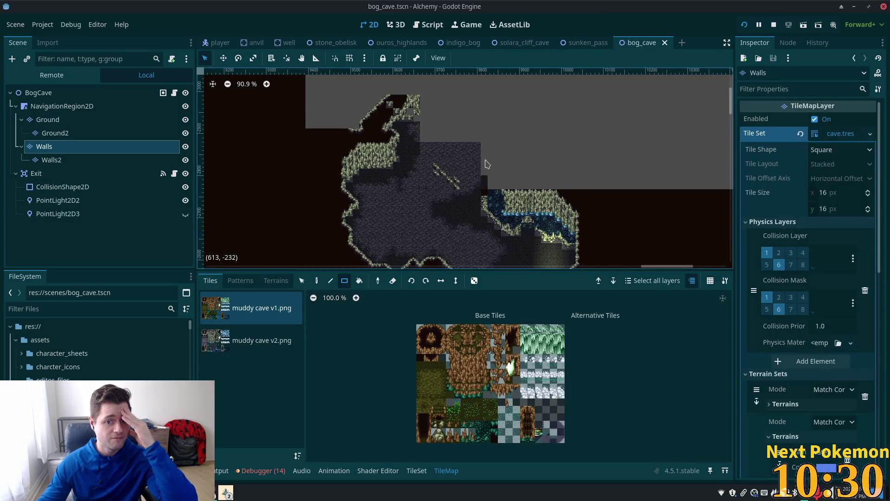
scroll(487, 164, "down", 3)
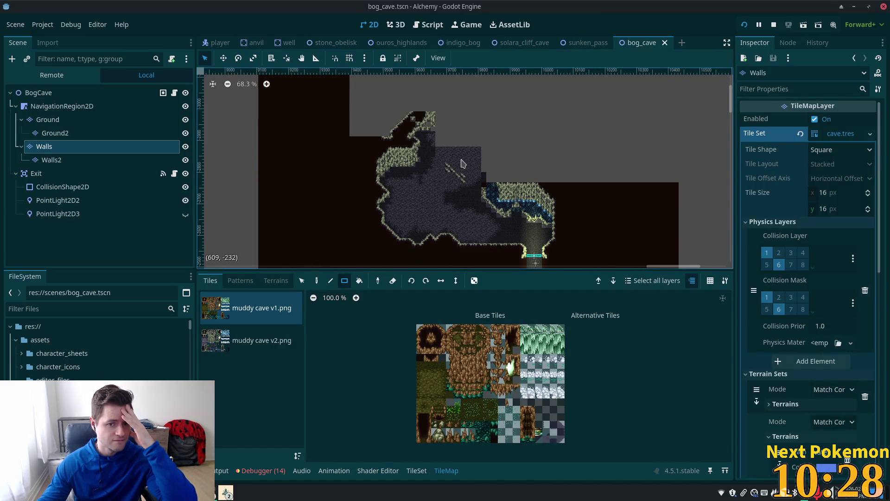
scroll(403, 148, "up", 5)
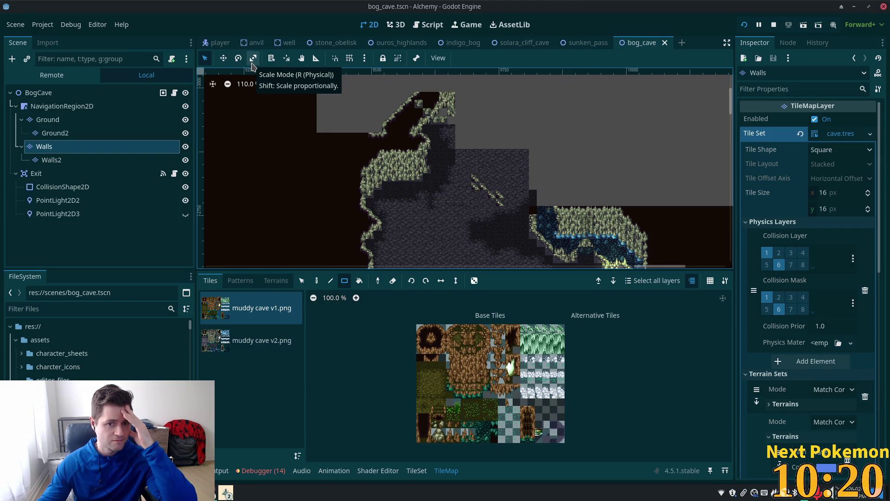
left_click(68, 133)
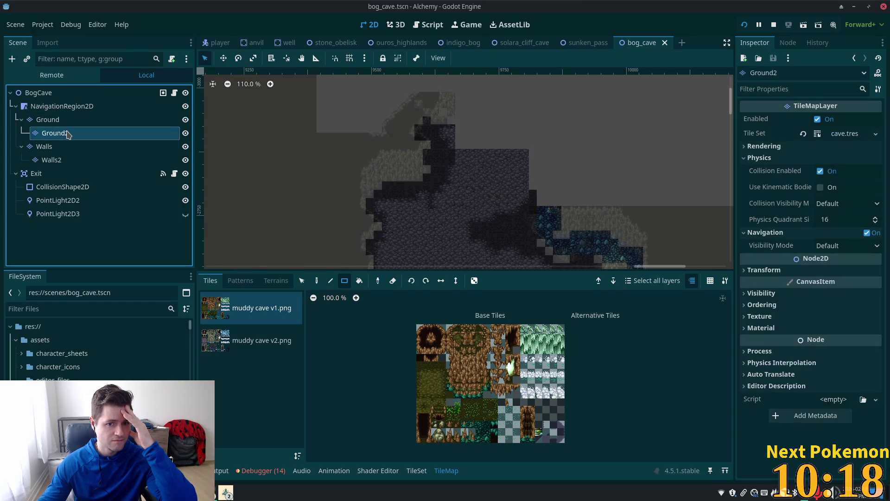
scroll(312, 129, "up", 3)
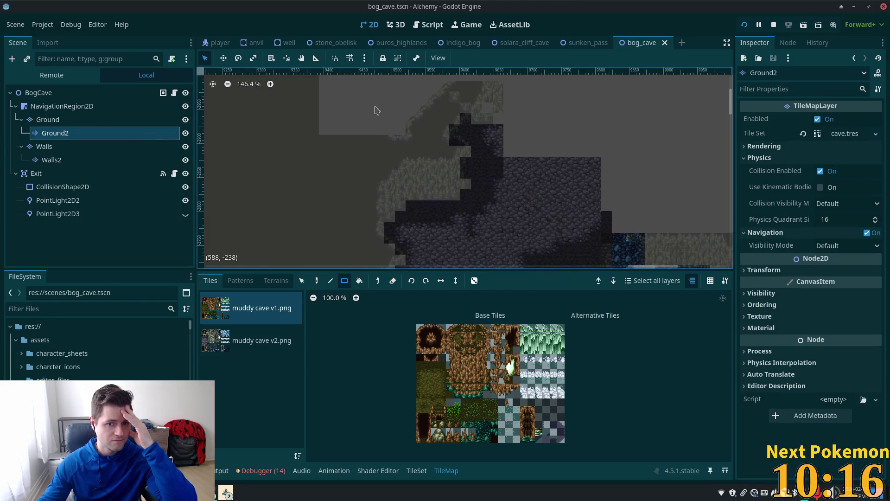
scroll(377, 110, "down", 2)
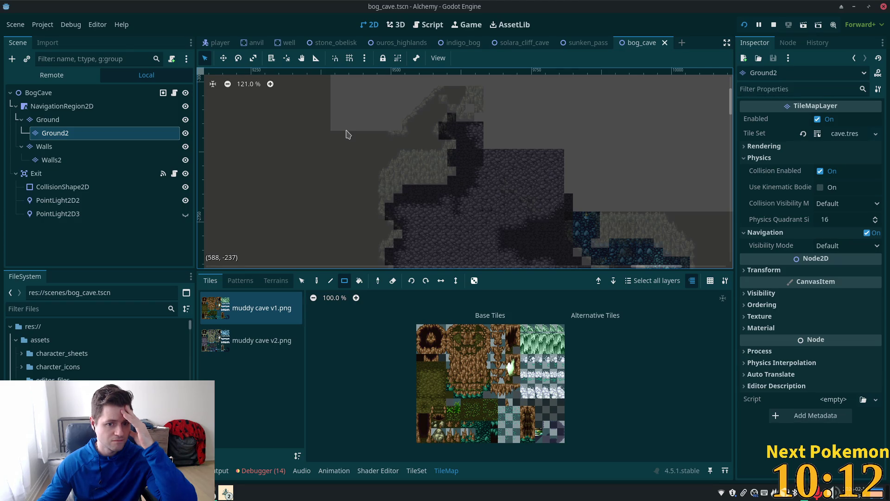
scroll(429, 177, "down", 5)
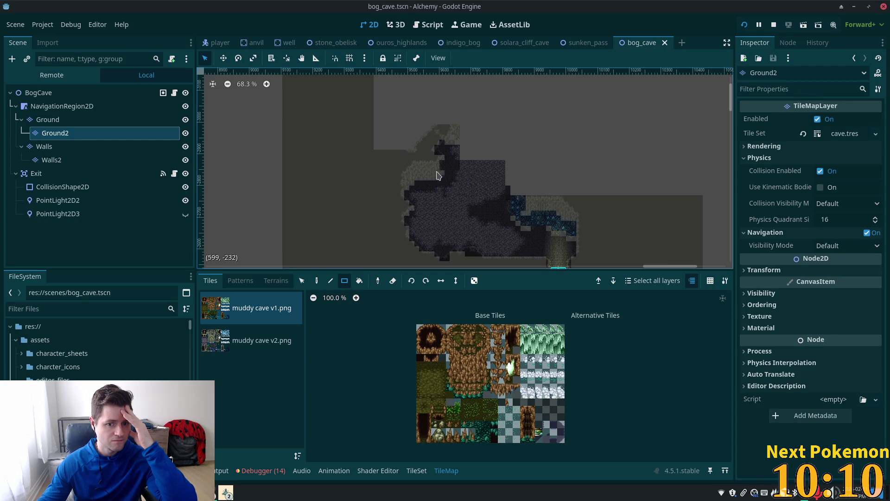
scroll(439, 175, "down", 2)
scroll(446, 200, "right", 4)
scroll(452, 222, "up", 1)
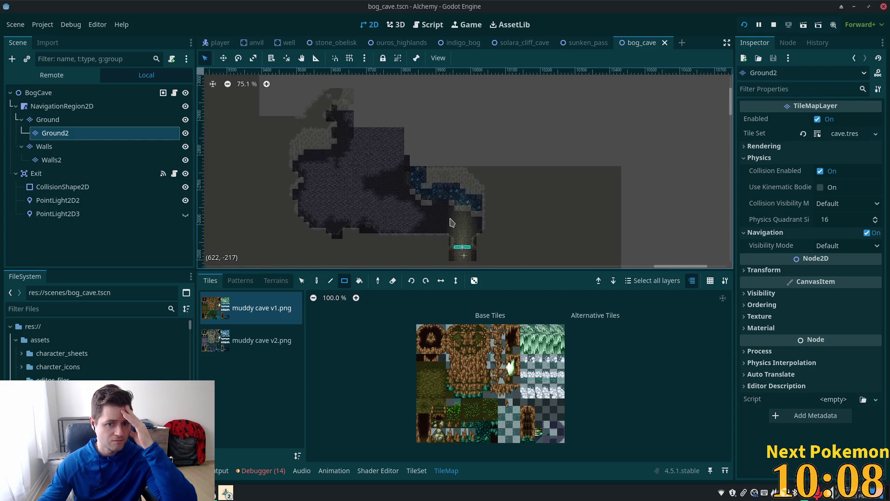
scroll(449, 222, "up", 9)
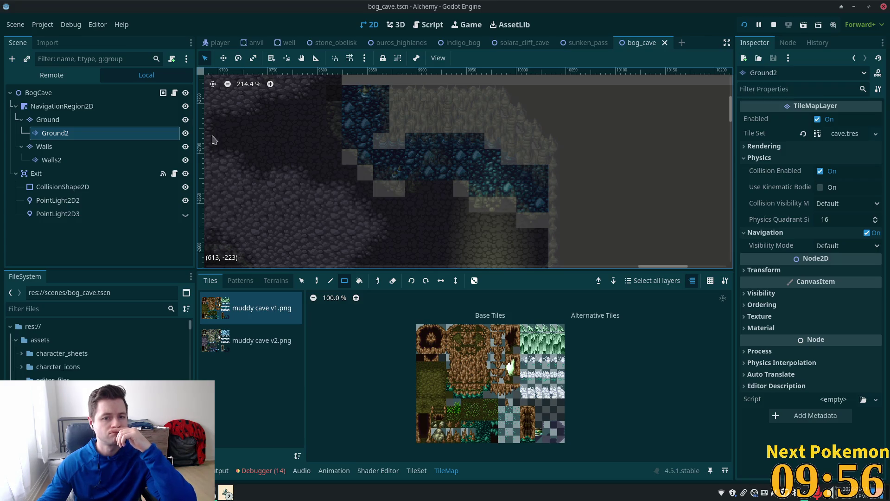
On the Walls2 layer, use the Selection tool to move the wall tiles between the two water pools.
left_click(50, 161)
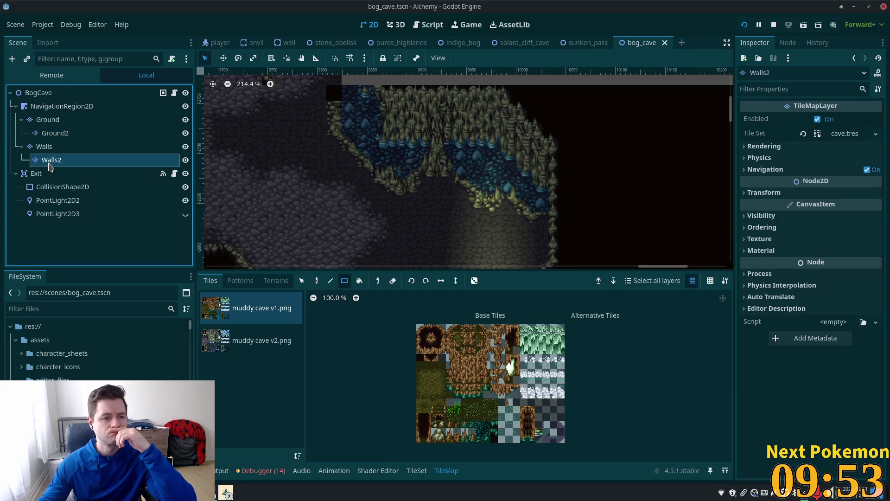
left_click(301, 281)
scroll(406, 132, "down", 2)
left_click(423, 135)
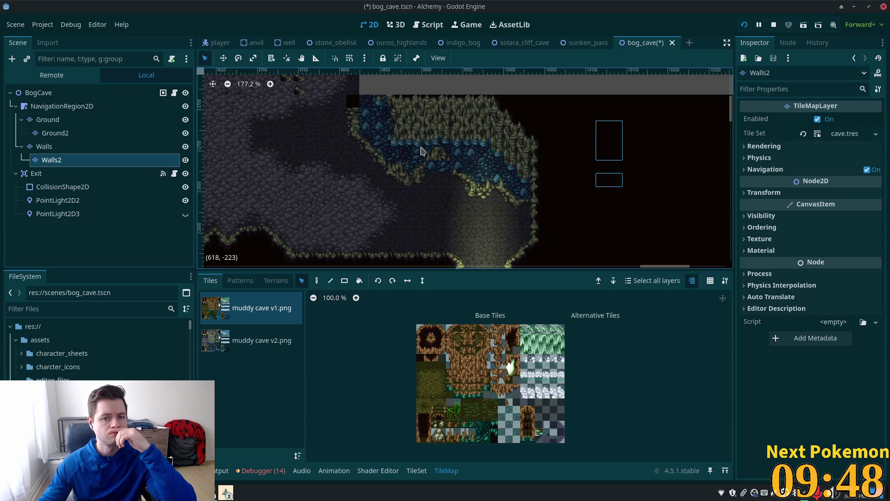
scroll(614, 221, "up", 4)
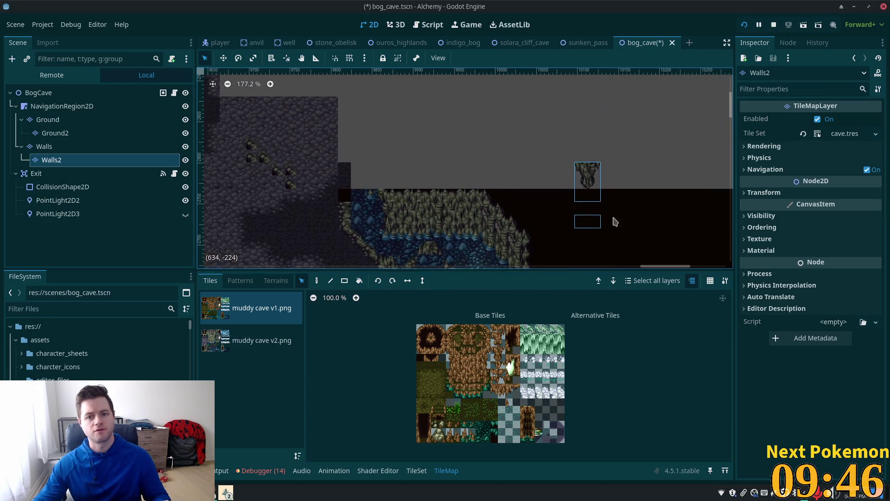
scroll(614, 222, "down", 1)
Save the bog_cave scene, glance at the scene_loader.gd script, and return to Godot.
key("ctrl+s")
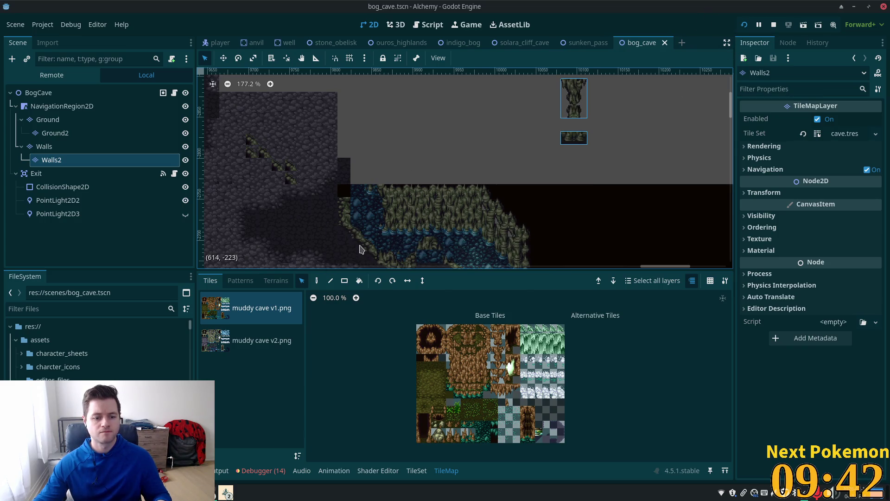
key("alt+Tab")
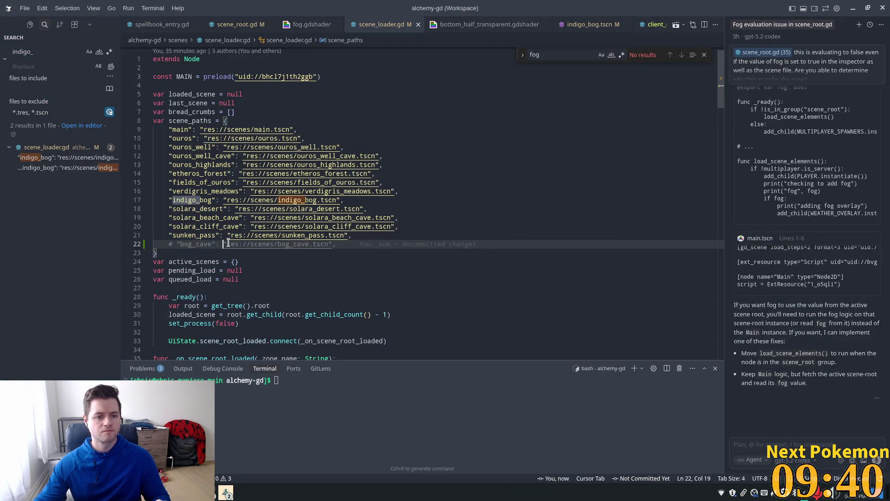
mouse_move(229, 246)
key("alt+Tab")
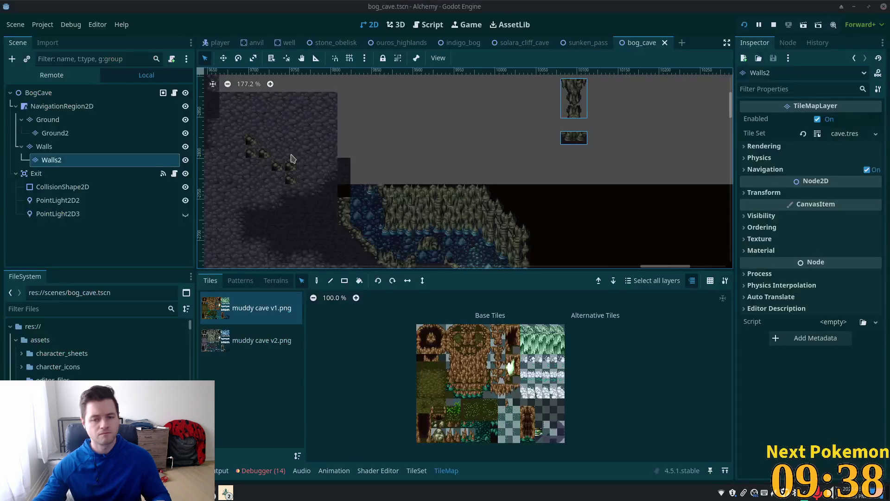
Test-run the project, then bring the editor back and show the debugger's error list.
scroll(361, 216, "down", 3)
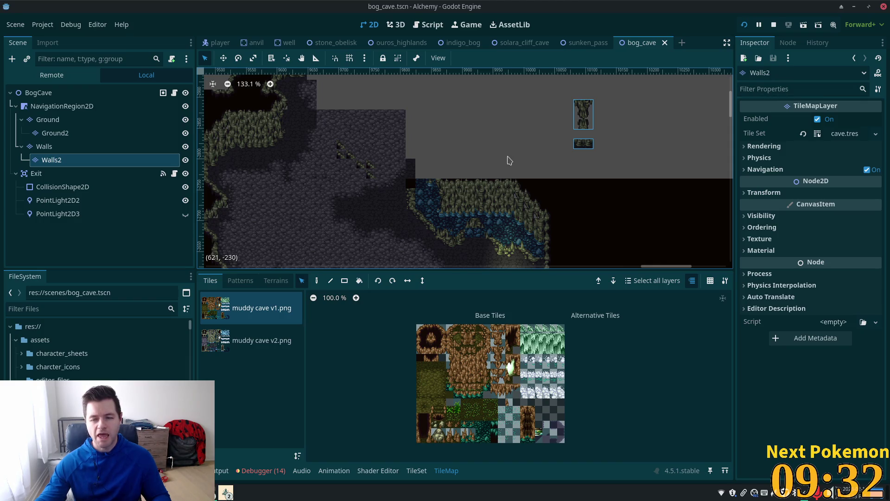
left_click(758, 25)
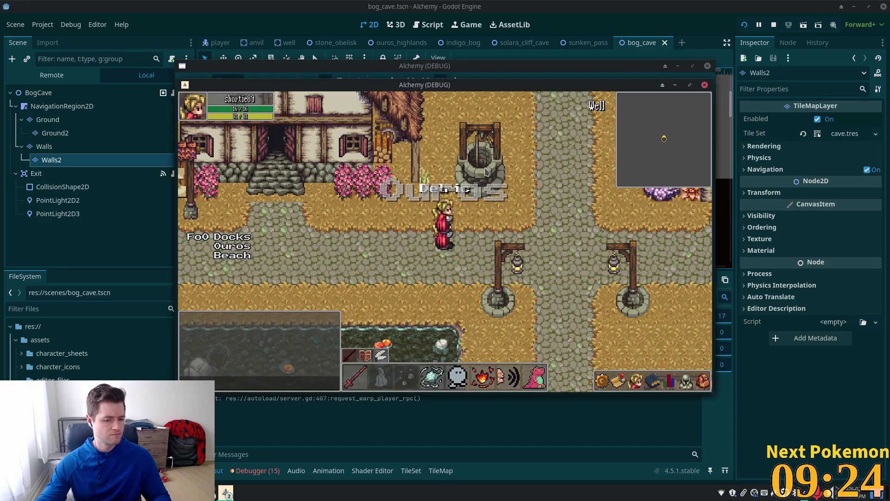
left_click(635, 8)
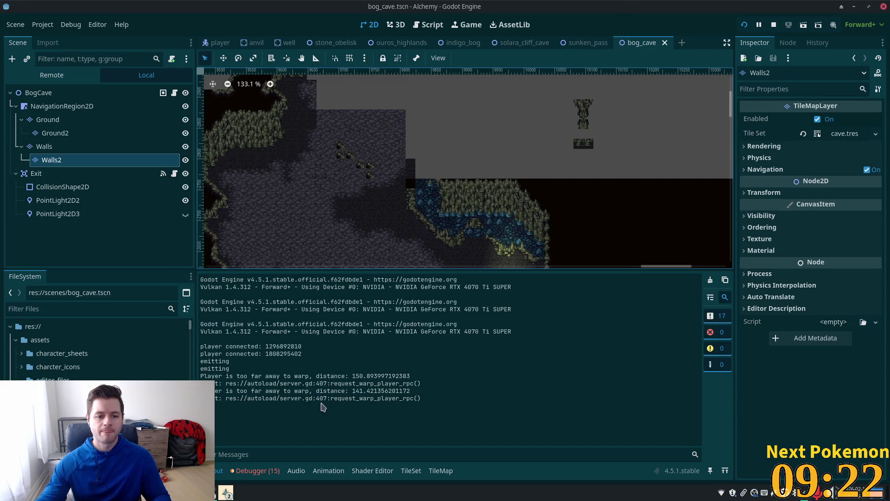
left_click(258, 470)
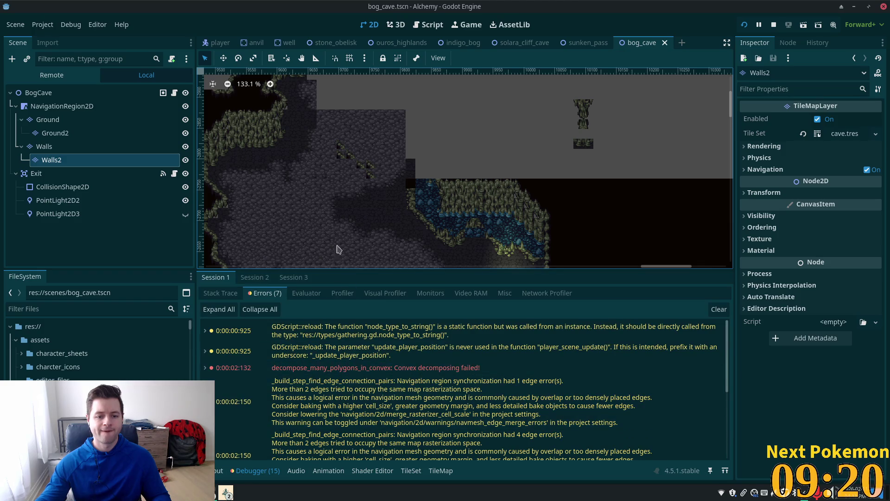
Select the Walls tile layer for editing.
scroll(507, 203, "up", 5)
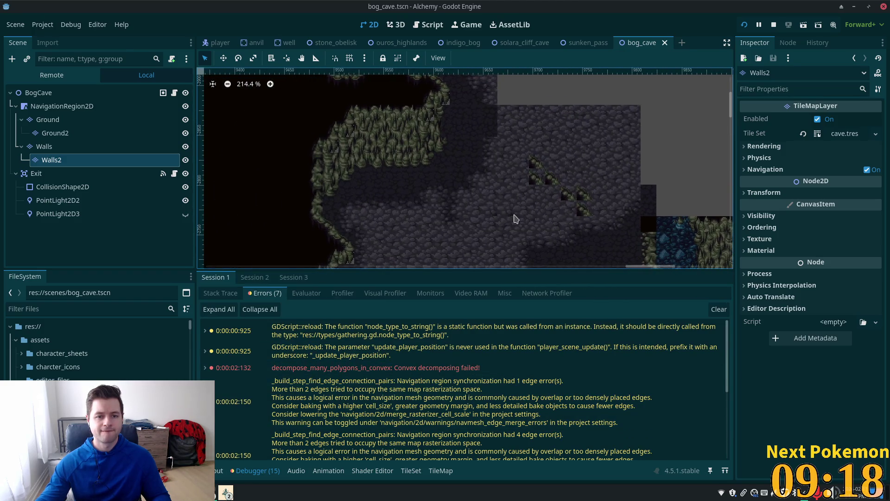
scroll(433, 188, "down", 6)
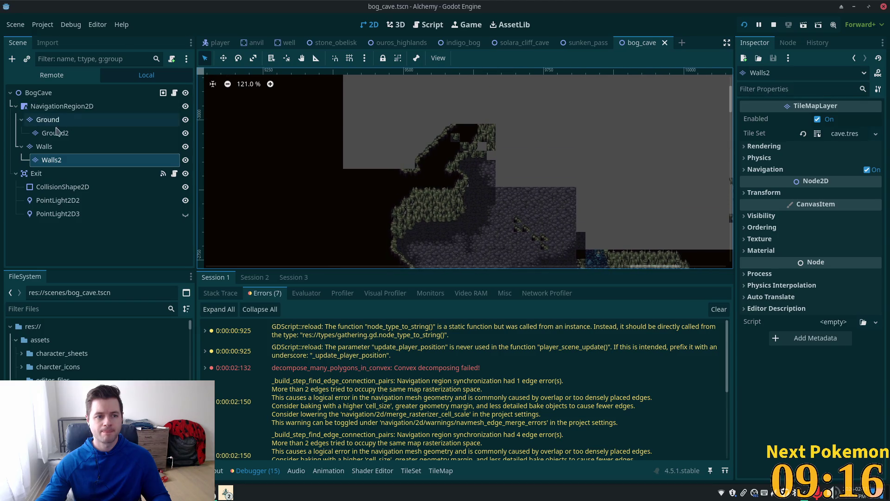
left_click(44, 146)
Erase a rectangular block of wall tiles with the Rect tool and save the scene.
left_click(345, 280)
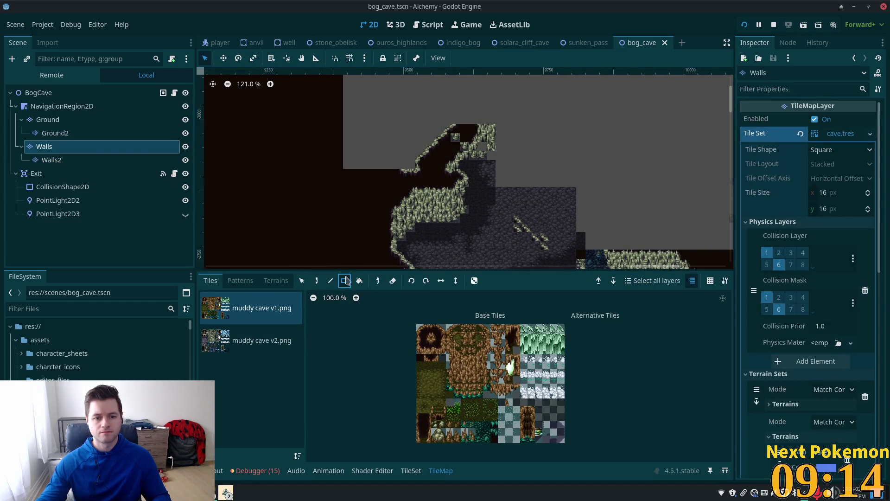
left_click_drag(342, 110, 549, 185)
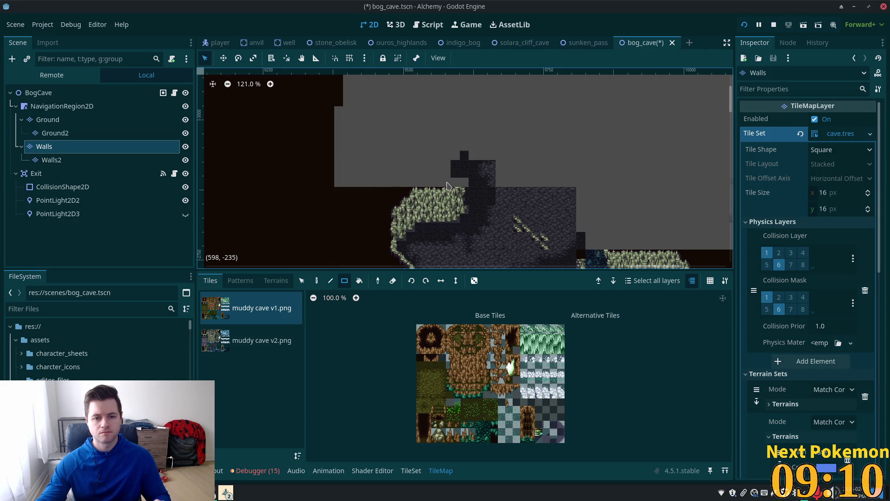
key("ctrl+s")
Test-run the game, close it, and review the debugger's error list.
left_click(744, 24)
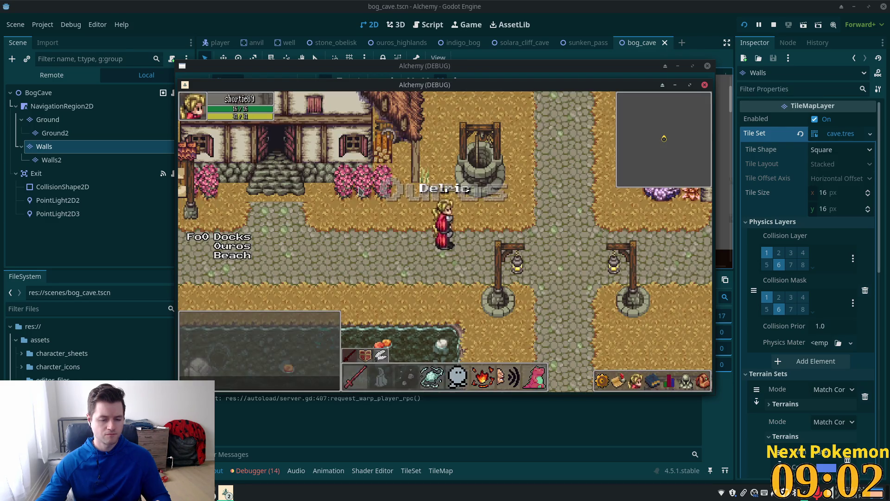
left_click(272, 446)
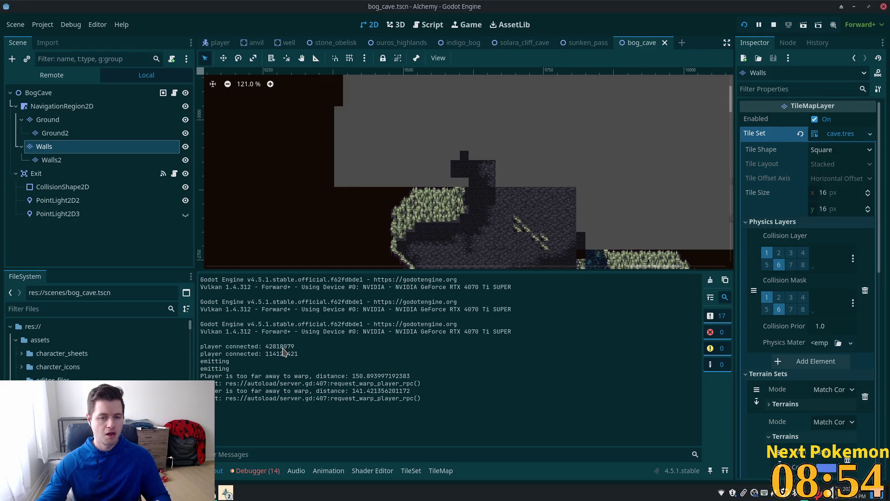
left_click(257, 471)
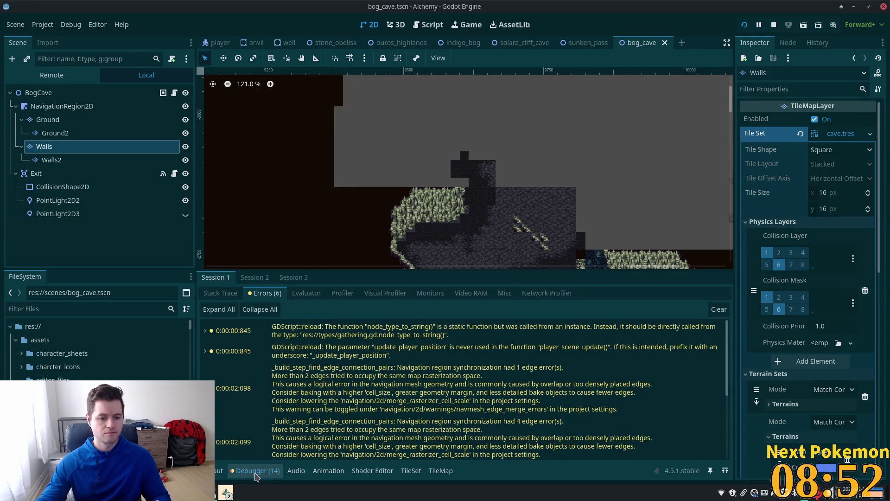
scroll(290, 401, "up", 2)
scroll(290, 402, "down", 2)
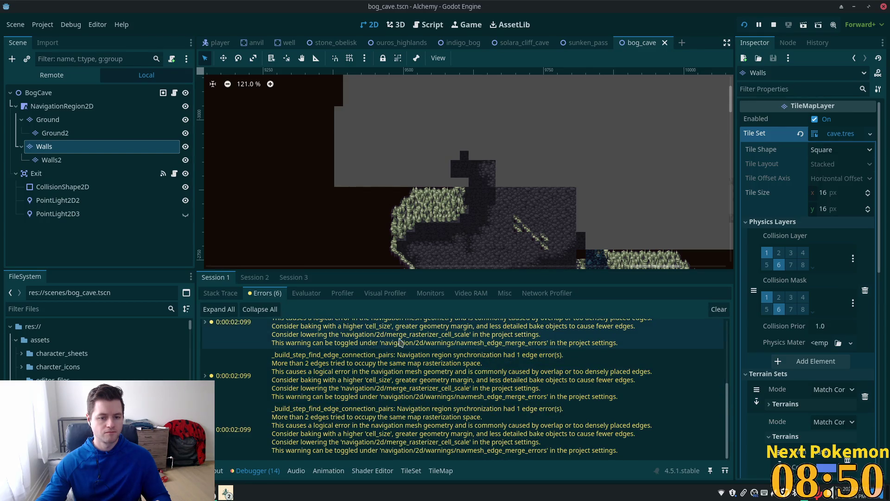
scroll(435, 182, "up", 1)
scroll(435, 182, "up", 1)
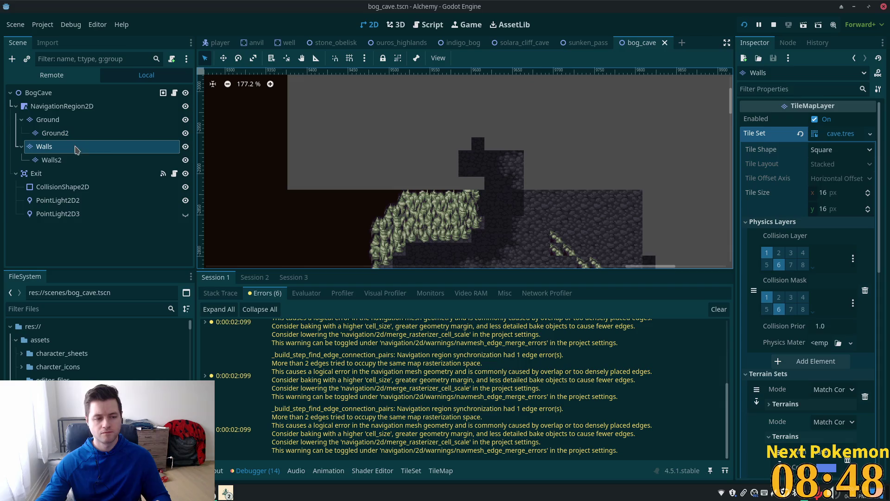
Undo twice to restore the erased block of wall tiles.
key("ctrl+z")
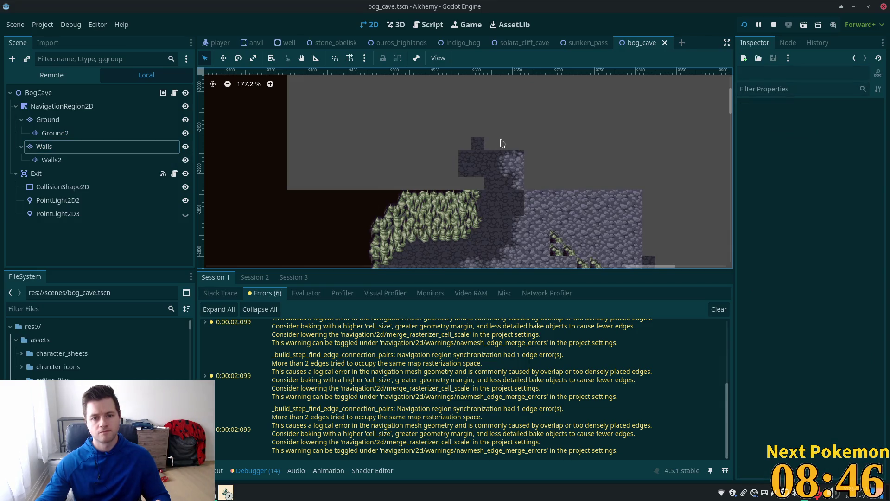
key("ctrl+z")
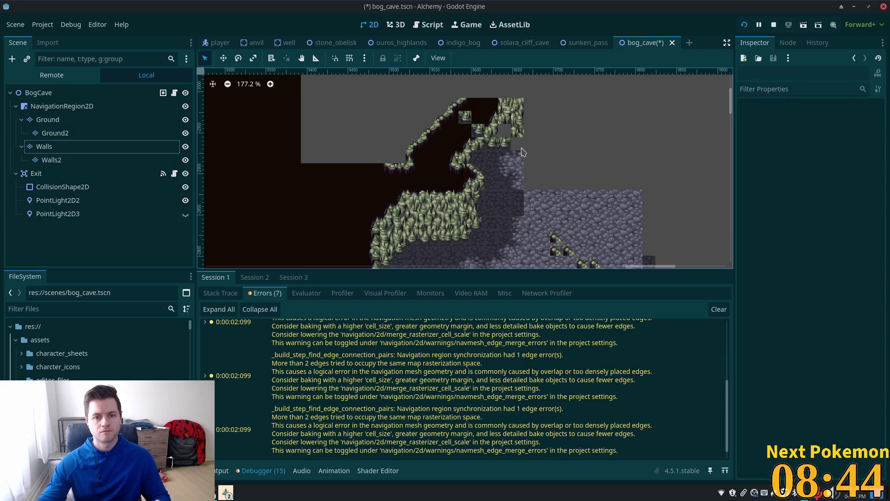
scroll(491, 150, "up", 3)
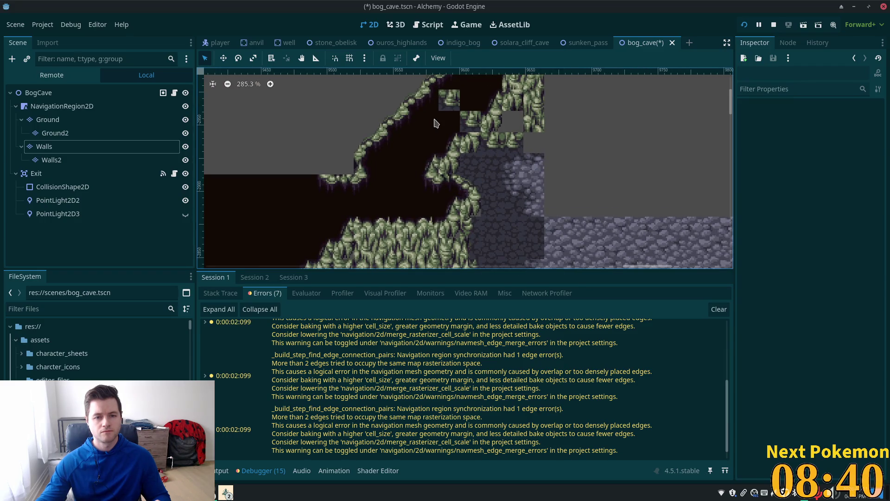
scroll(457, 126, "down", 1)
right_click(470, 123)
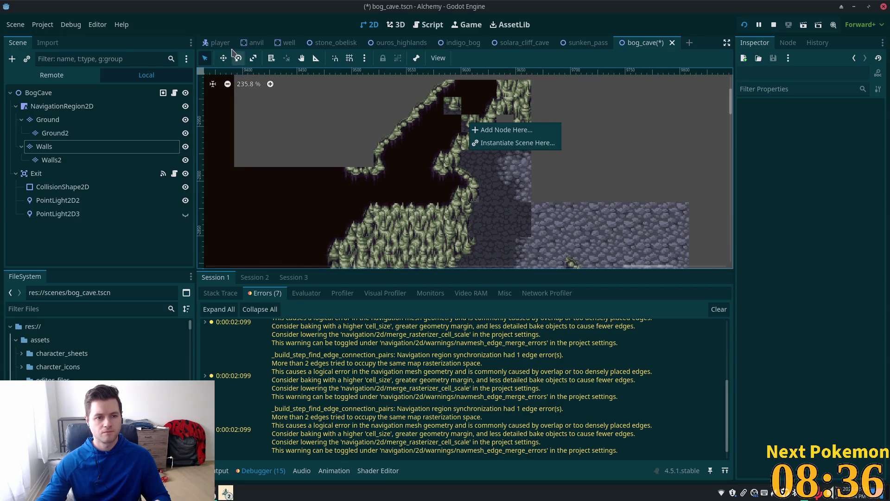
On the Walls layer, remove two wall tiles near the cave's upper edge and save.
left_click(44, 146)
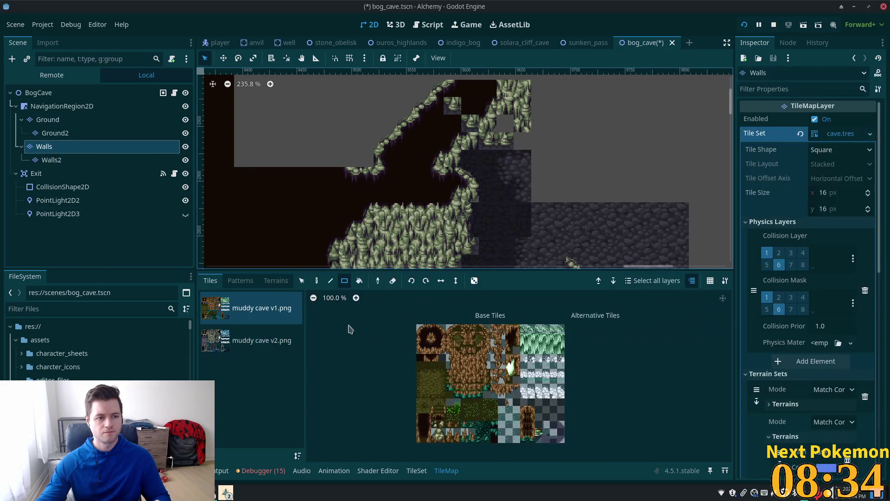
mouse_move(332, 263)
left_mouse_down()
mouse_move(442, 193)
mouse_move(515, 97)
mouse_move(699, 213)
left_mouse_up()
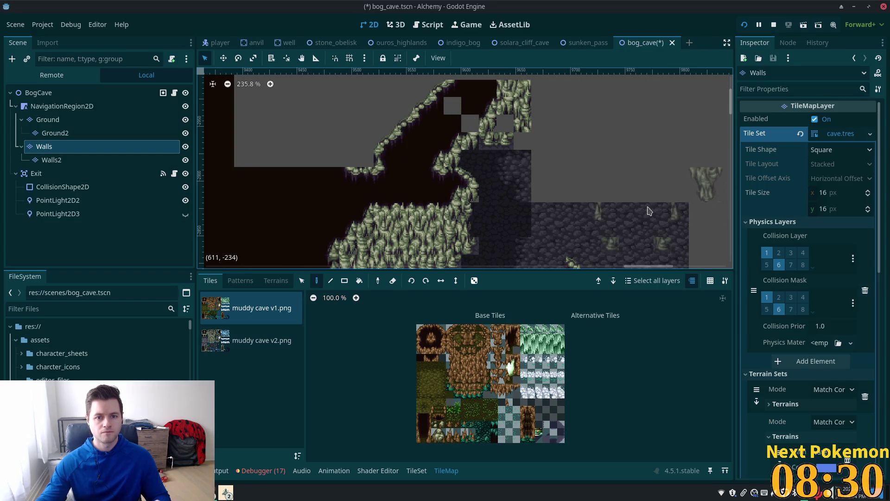
left_click_drag(632, 182, 610, 229)
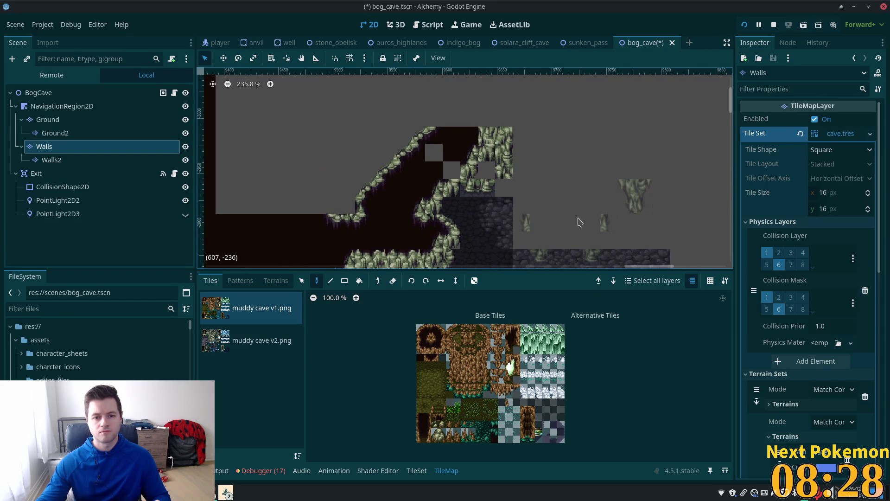
key("ctrl+s")
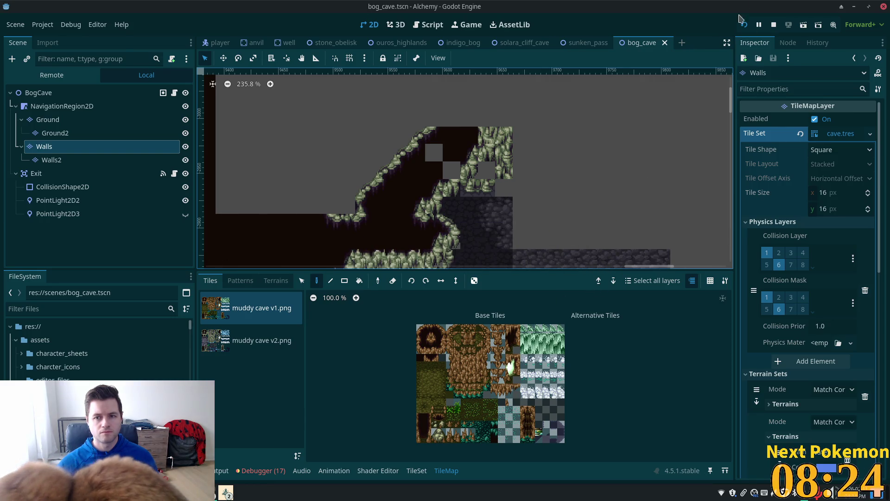
Run the game with F5, then bring the editor back in front and zoom out.
key("F5")
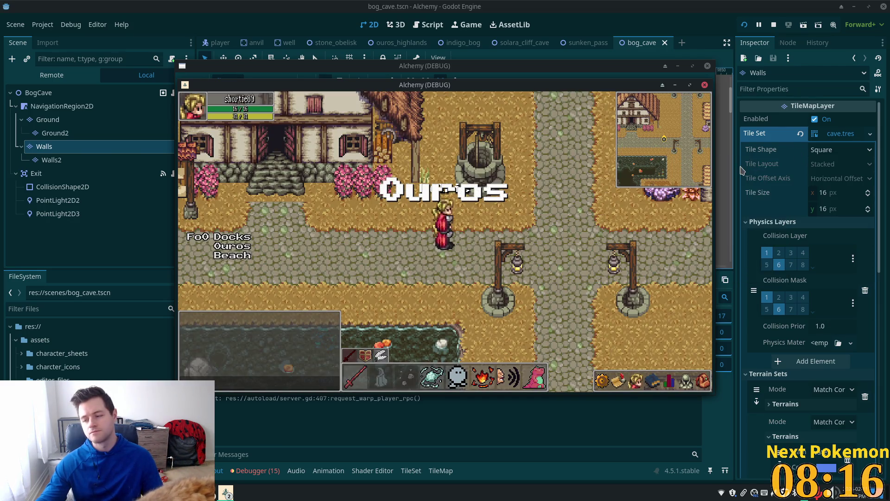
mouse_move(754, 179)
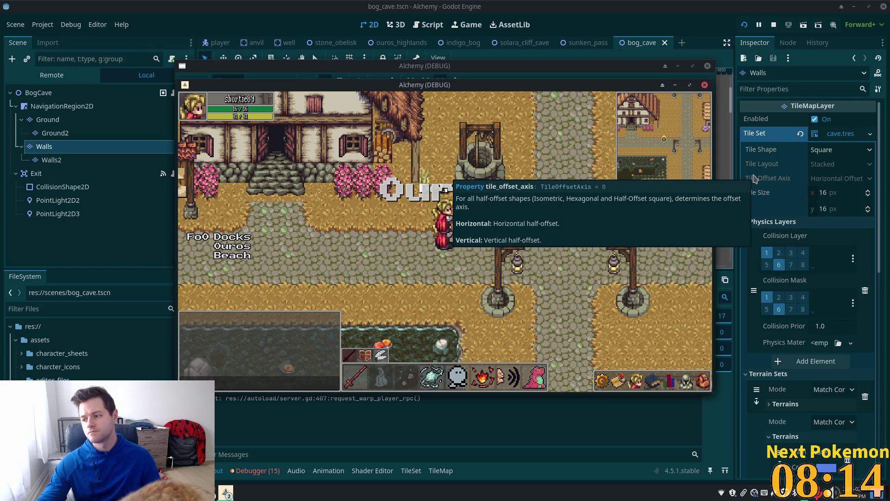
left_click(733, 190)
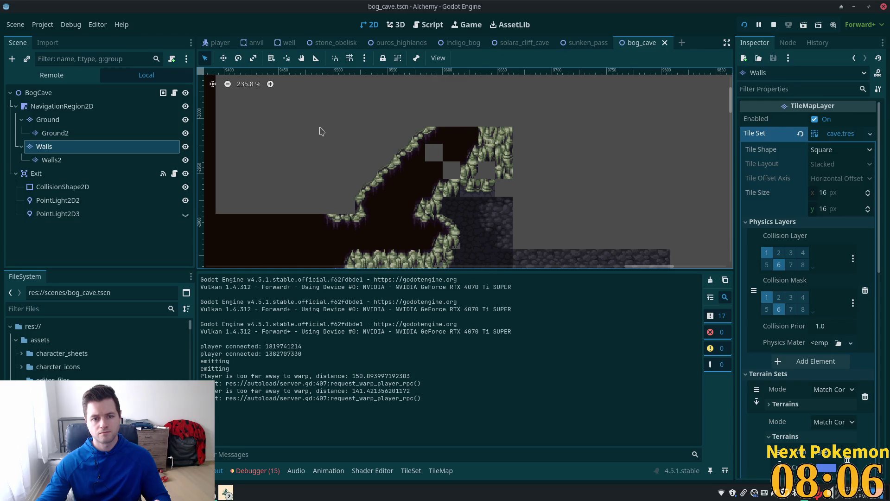
scroll(322, 131, "down", 3)
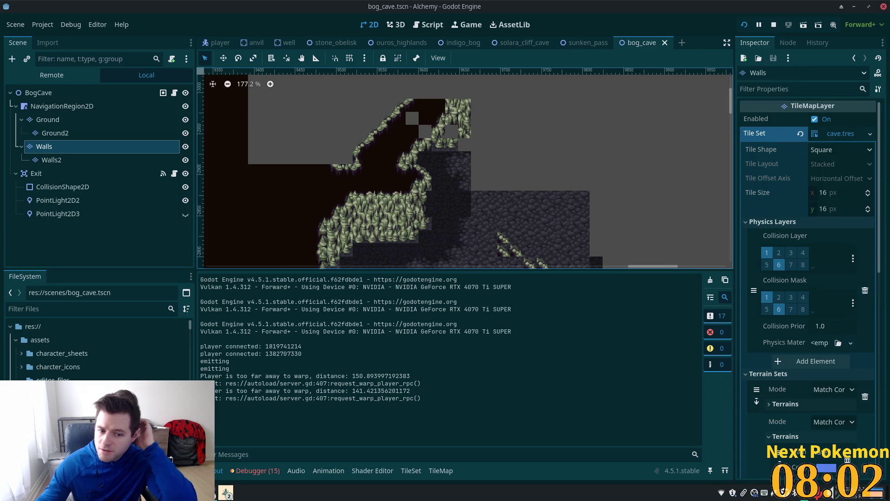
Open the TileSet editor and settle on the muddy cave v2.png tile source.
left_click(411, 471)
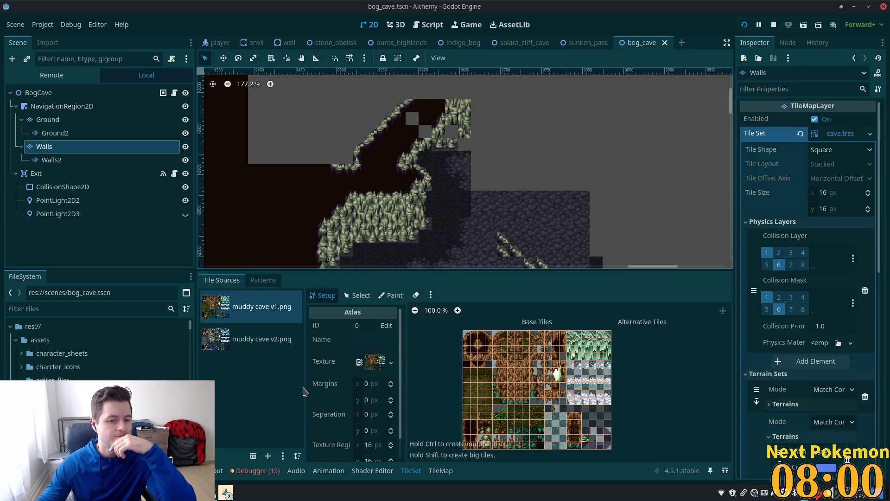
left_click(254, 353)
left_click(243, 318)
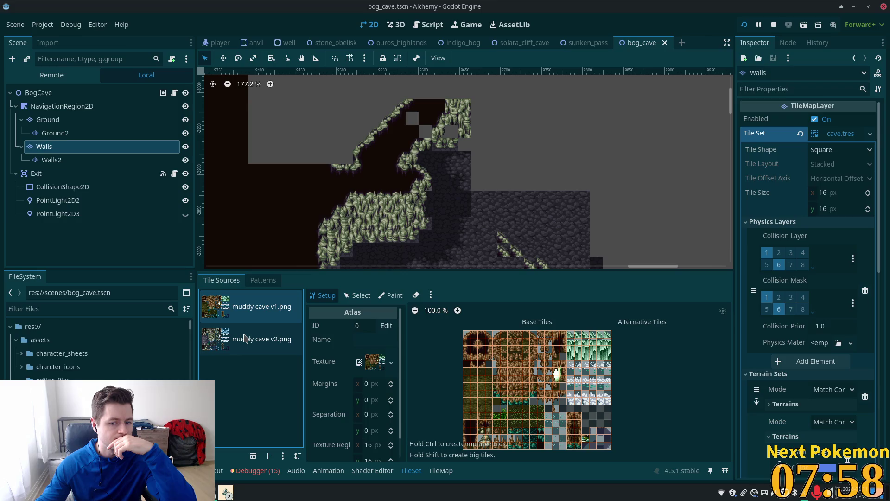
left_click(245, 333)
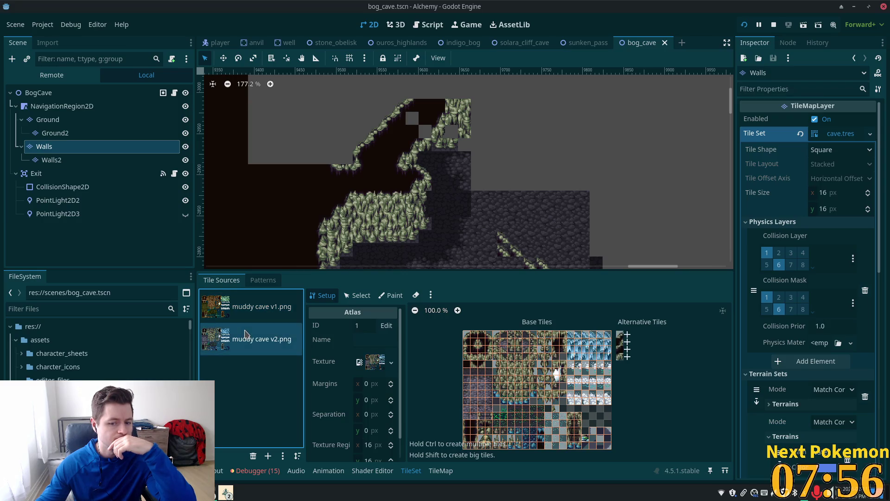
scroll(512, 382, "up", 9)
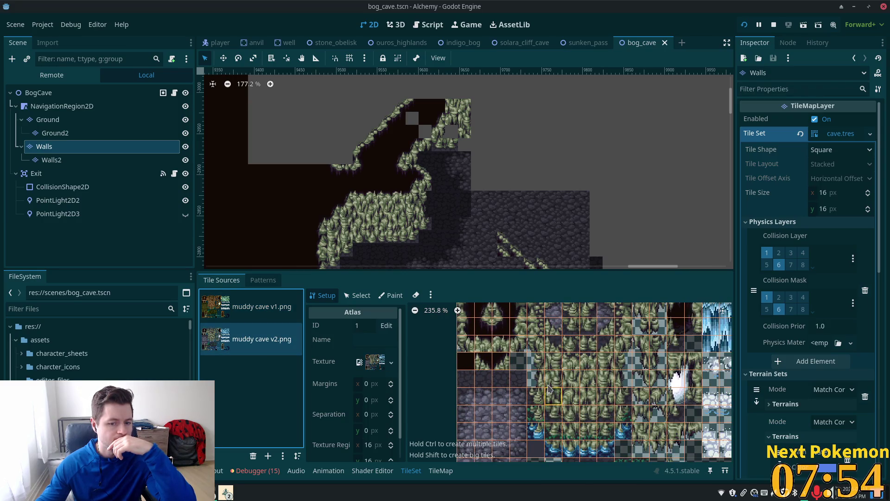
Select atlas tile (3,3) and show its Physics Layer 0 collision polygon over the atlas.
left_click(355, 296)
left_click(475, 386)
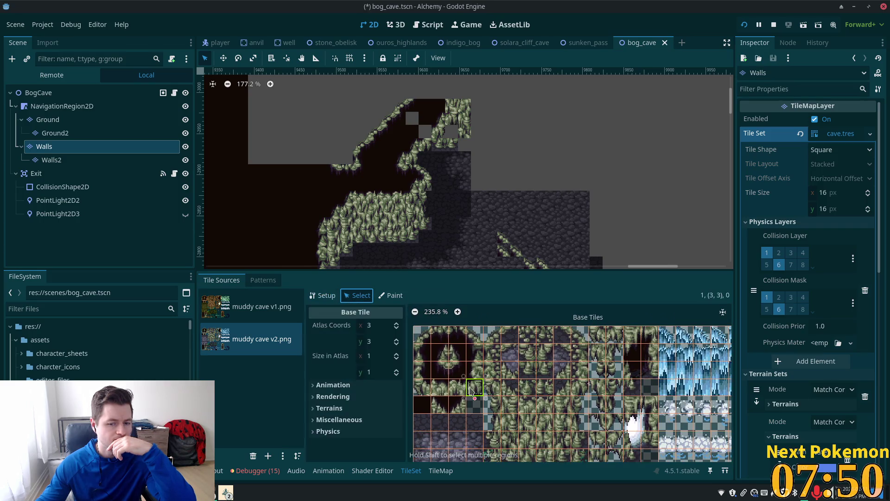
left_click(345, 432)
left_click(346, 443)
scroll(375, 431, "down", 5)
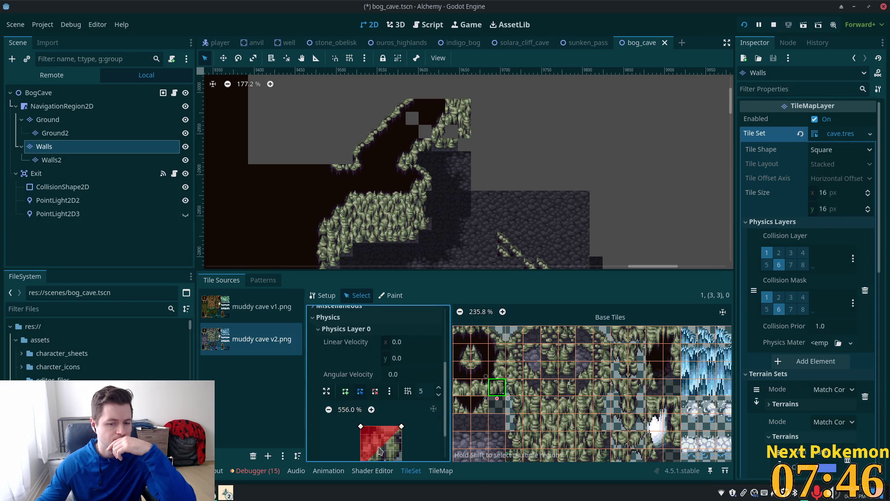
left_click(407, 438)
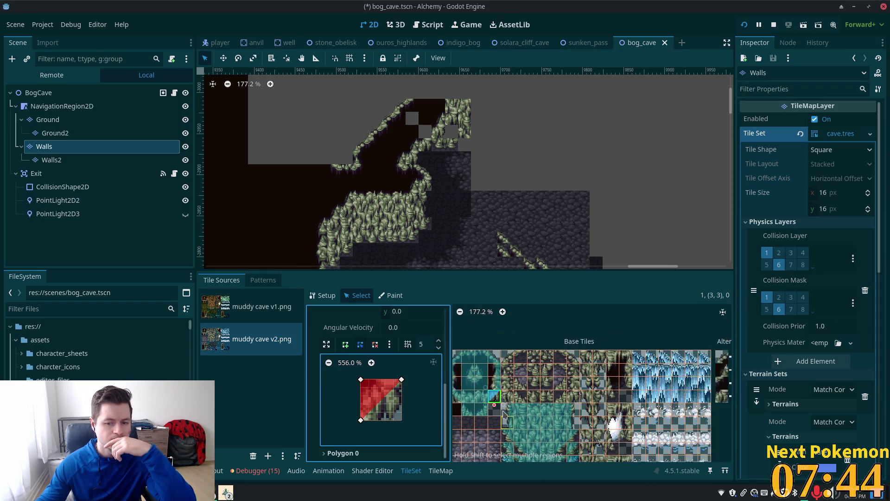
scroll(497, 348, "down", 2)
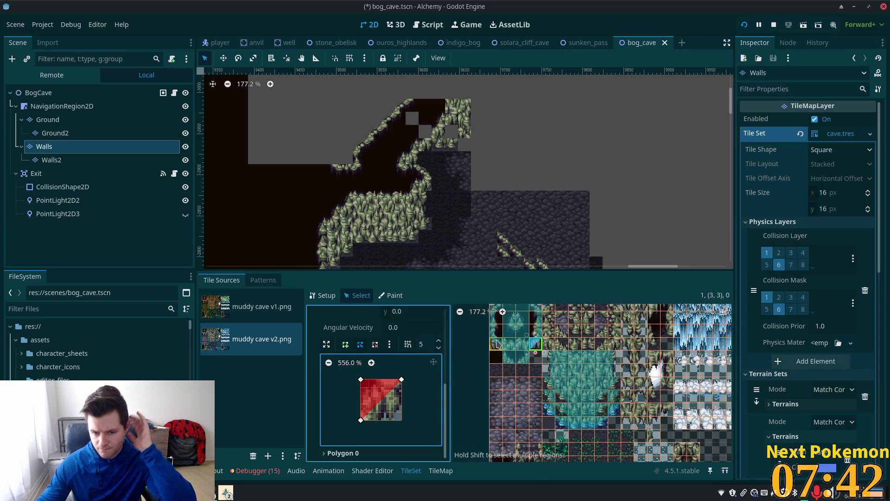
scroll(497, 346, "up", 2)
scroll(616, 356, "up", 6)
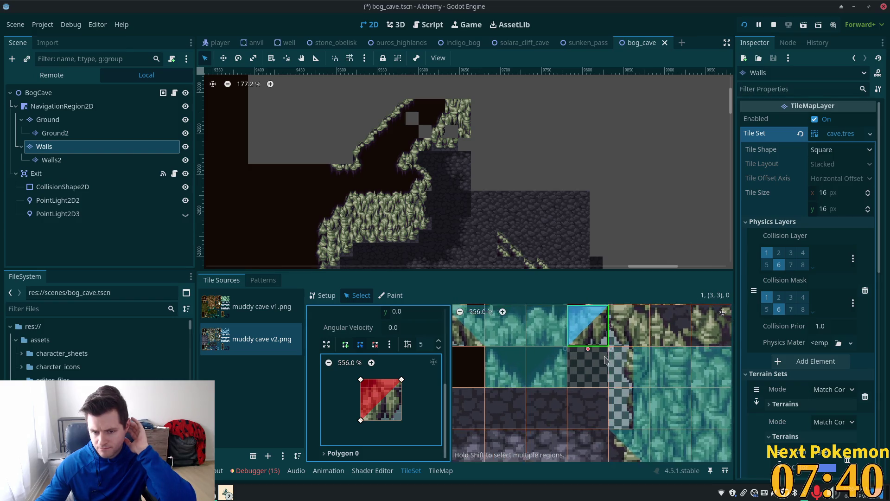
left_click_drag(630, 430, 637, 463)
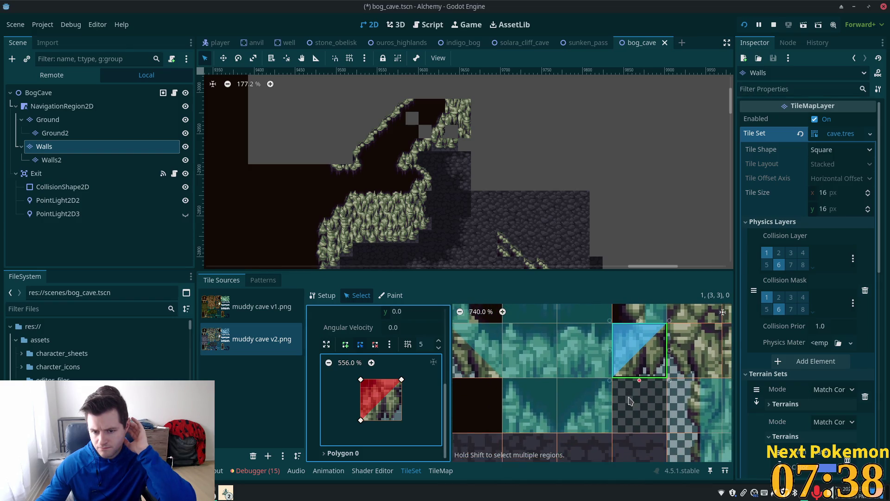
scroll(602, 436, "up", 2)
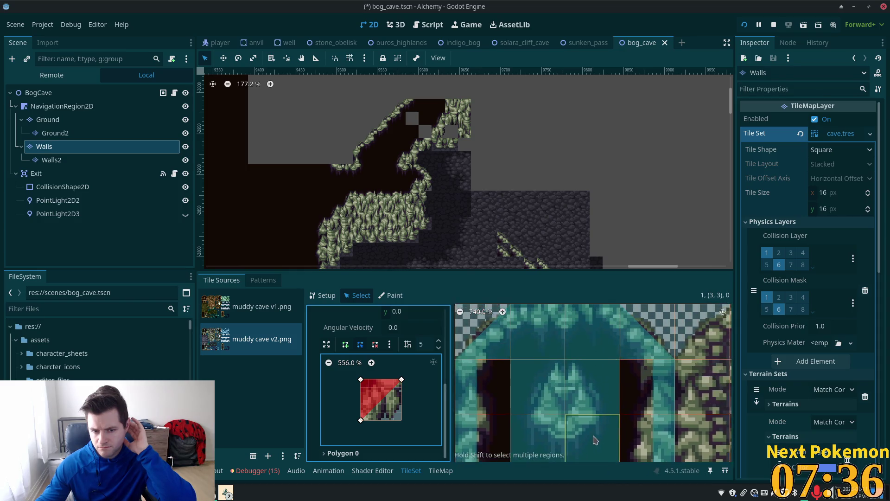
left_click_drag(597, 432, 544, 440)
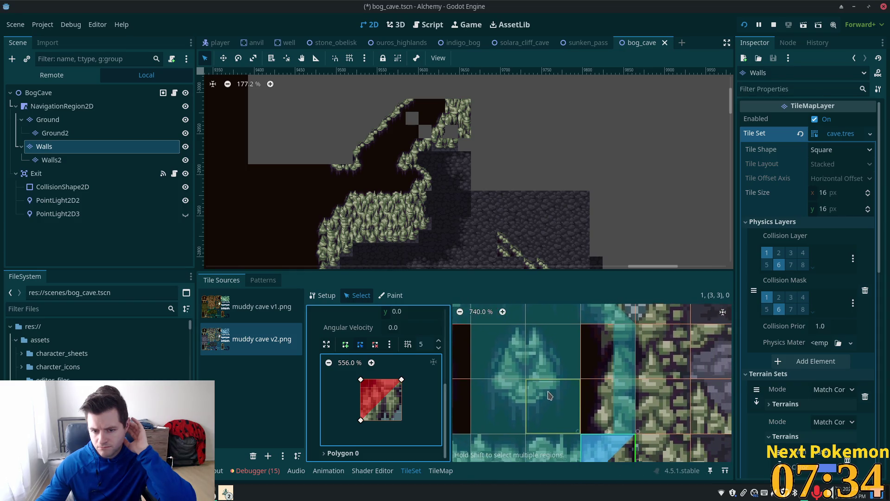
Inspect the collision shapes of tiles (3,0) and (3,1).
left_click(584, 354)
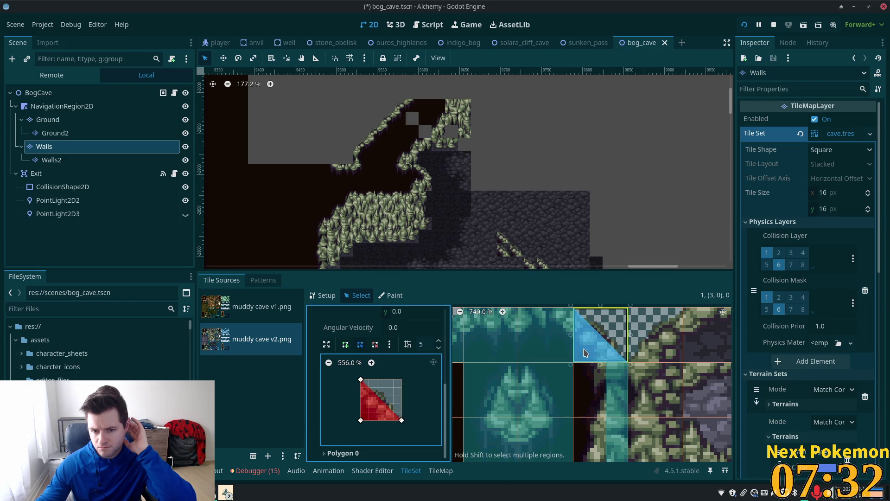
left_click(624, 398)
scroll(623, 398, "down", 3)
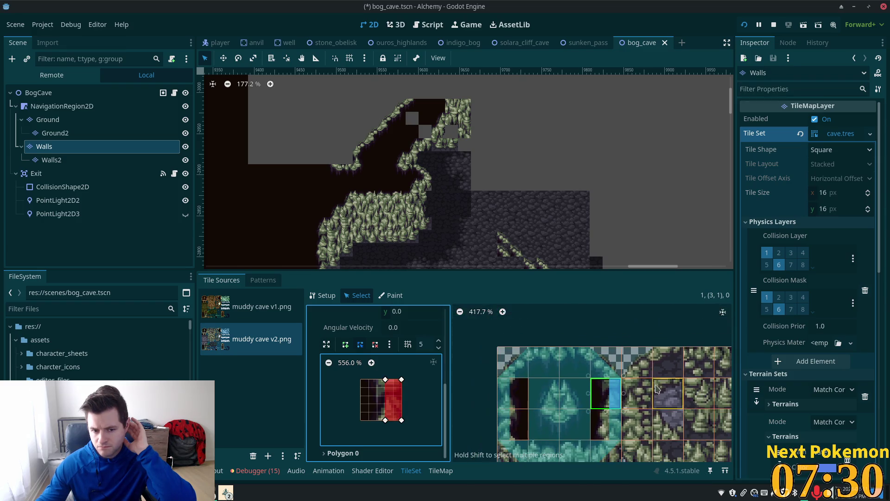
scroll(695, 337, "left", 5)
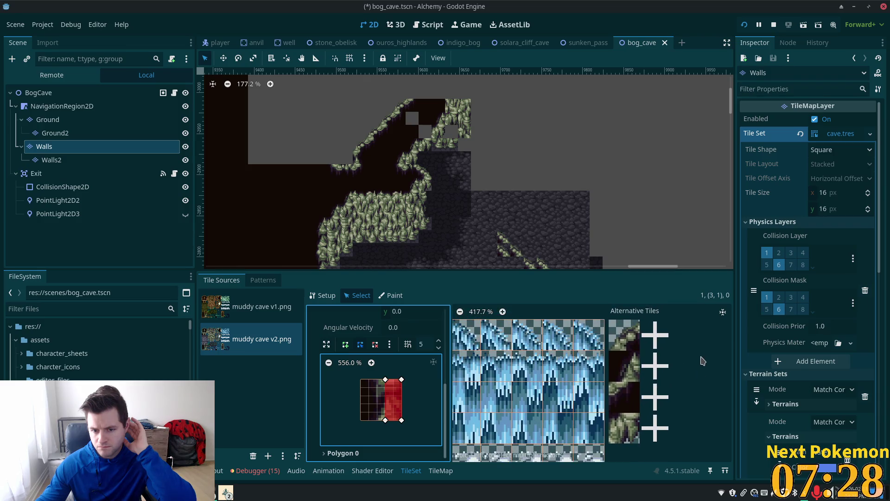
scroll(692, 450, "left", 5)
scroll(692, 450, "down", 2)
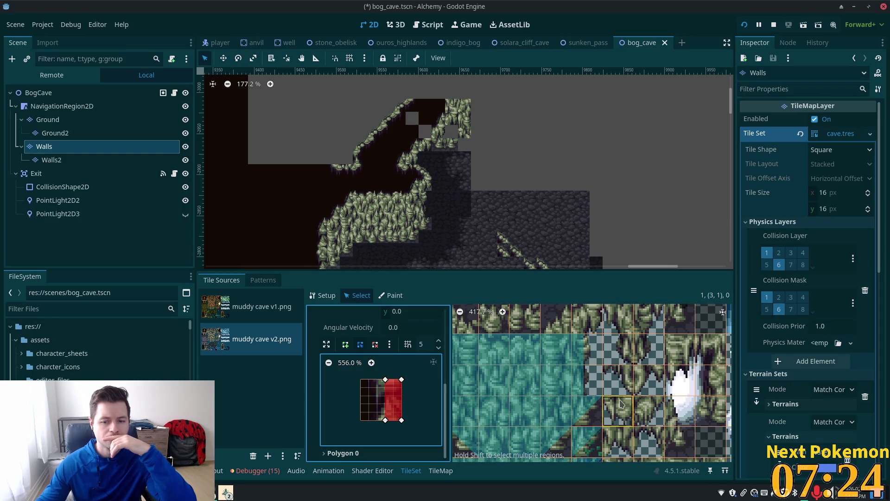
scroll(601, 403, "down", 5)
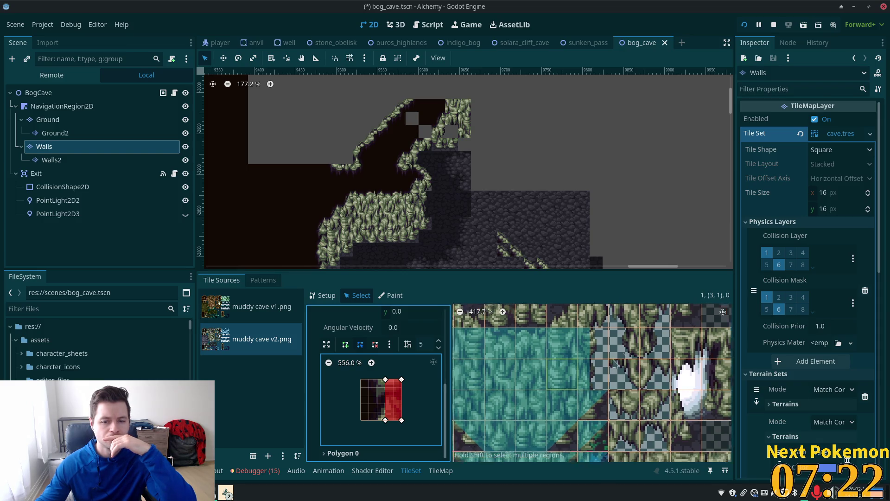
scroll(621, 340, "up", 2)
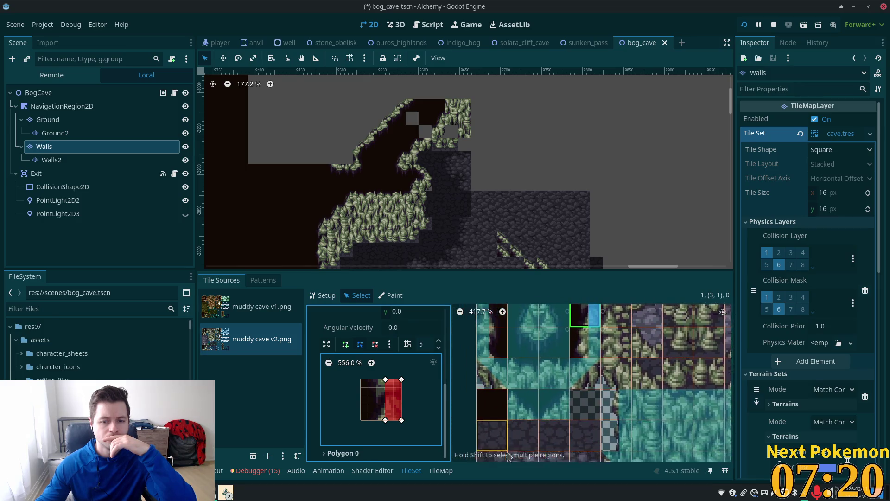
scroll(612, 343, "left", 5)
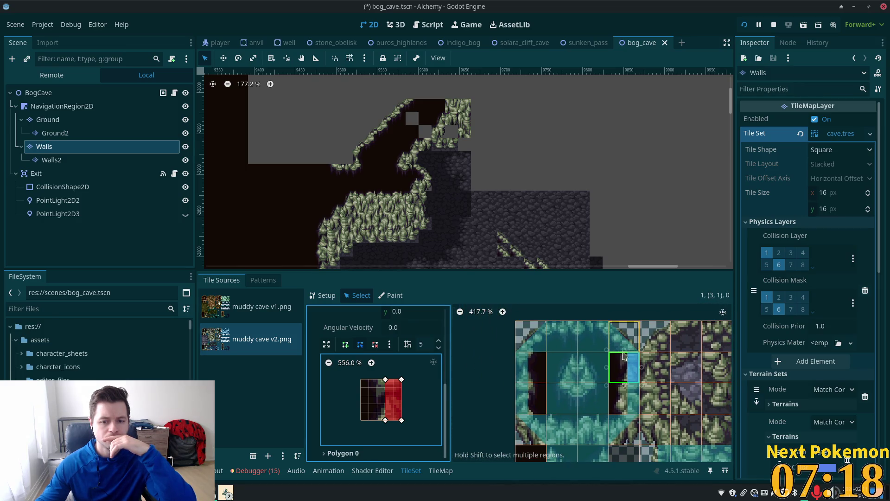
scroll(602, 370, "up", 3)
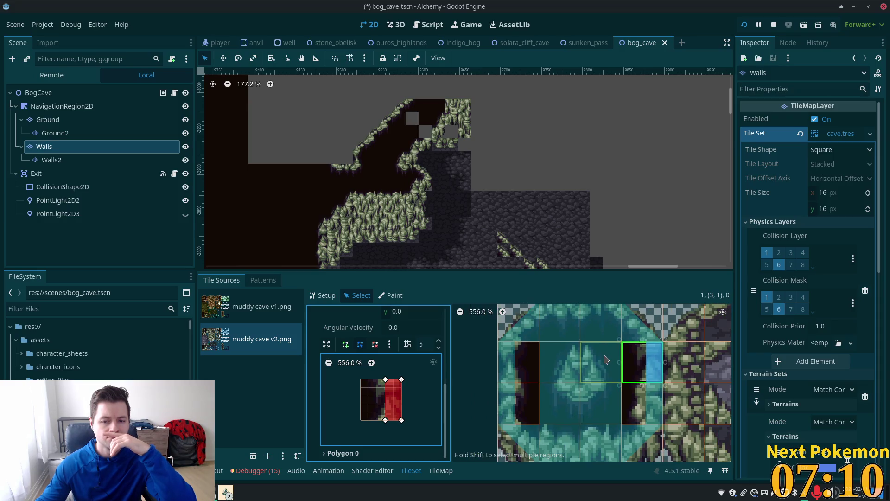
scroll(601, 367, "down", 2)
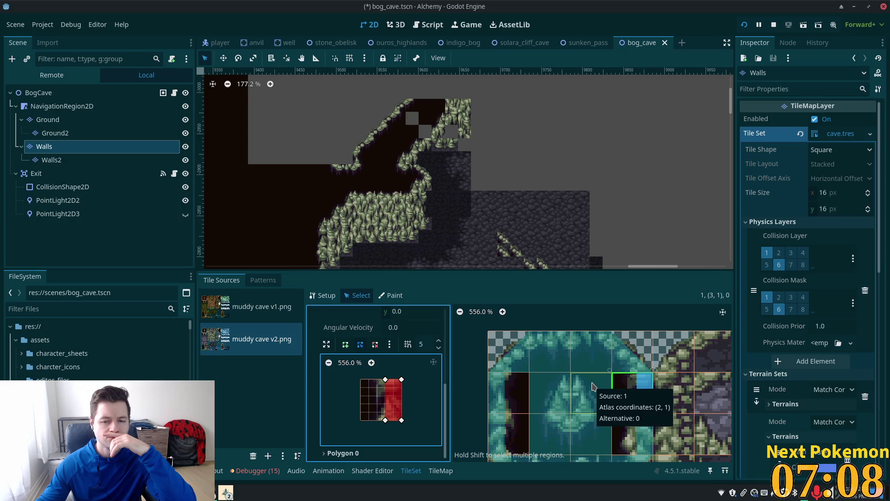
scroll(547, 357, "up", 3)
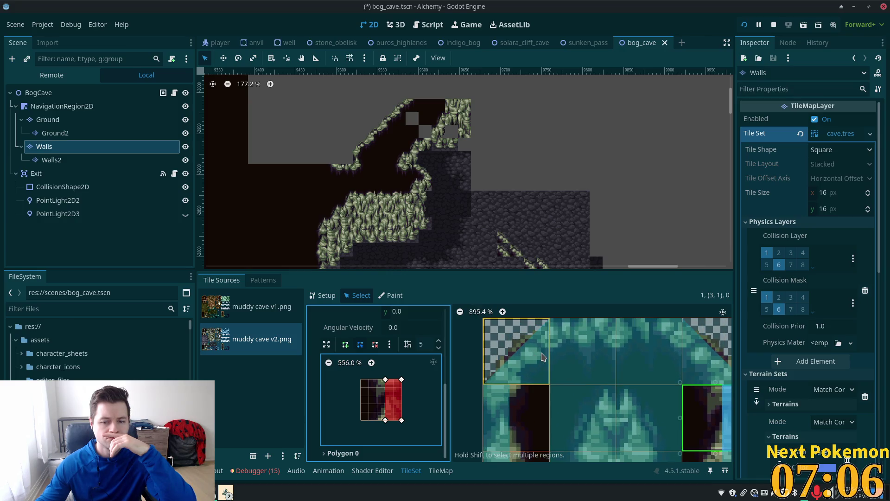
Check collisions of tiles (1,0), (0,0), (0,2), (0,3), (1,3), (2,3), (3,3), (3,2), then deselect Walls.
left_click(552, 361)
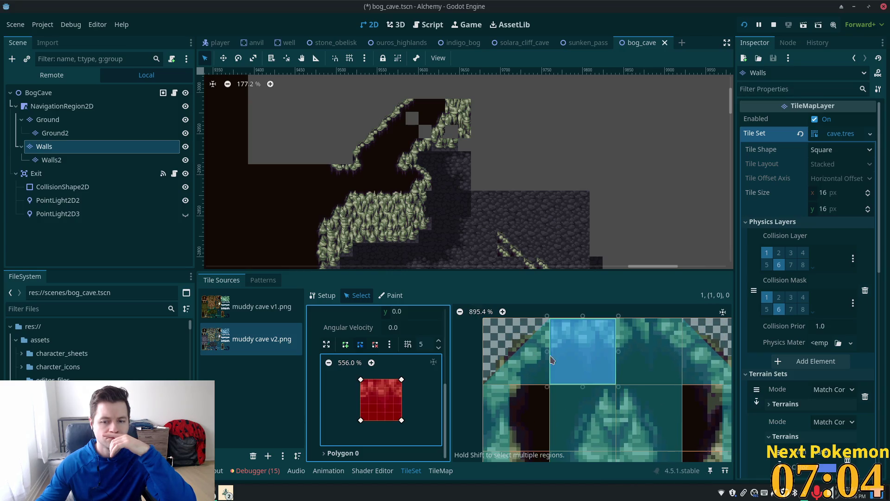
left_click(537, 362)
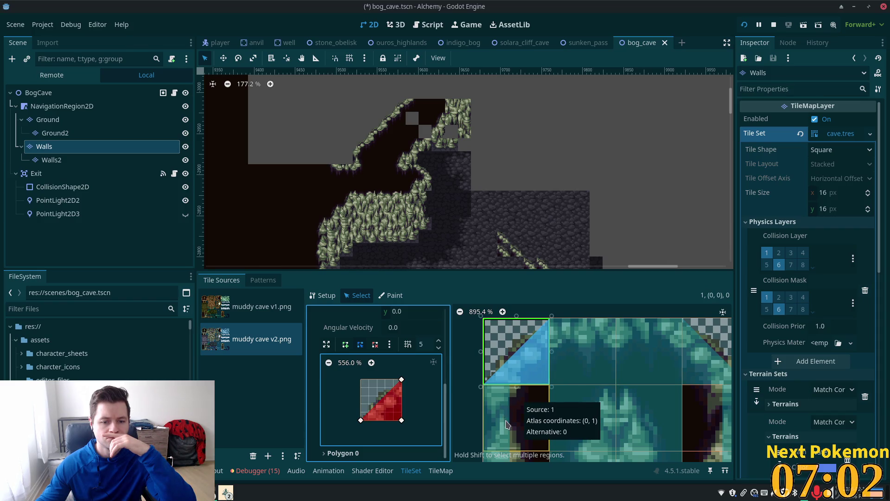
scroll(507, 424, "down", 3)
left_click(516, 399)
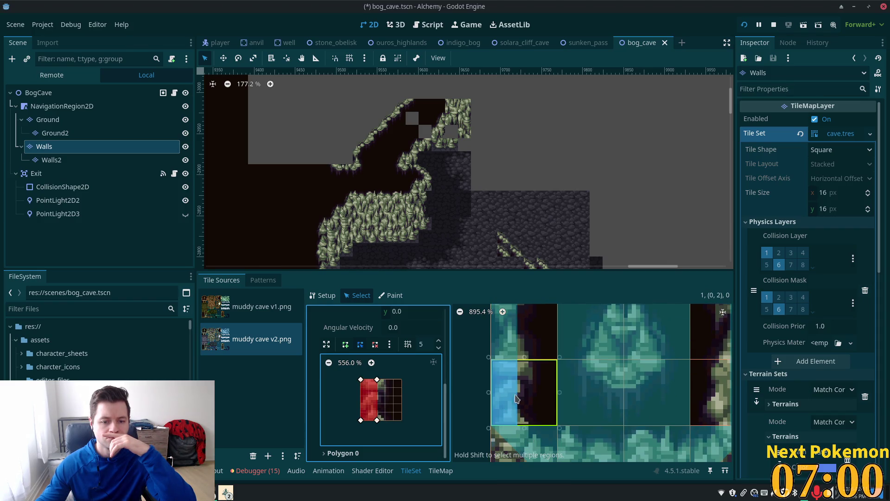
scroll(517, 399, "down", 3)
left_click(519, 398)
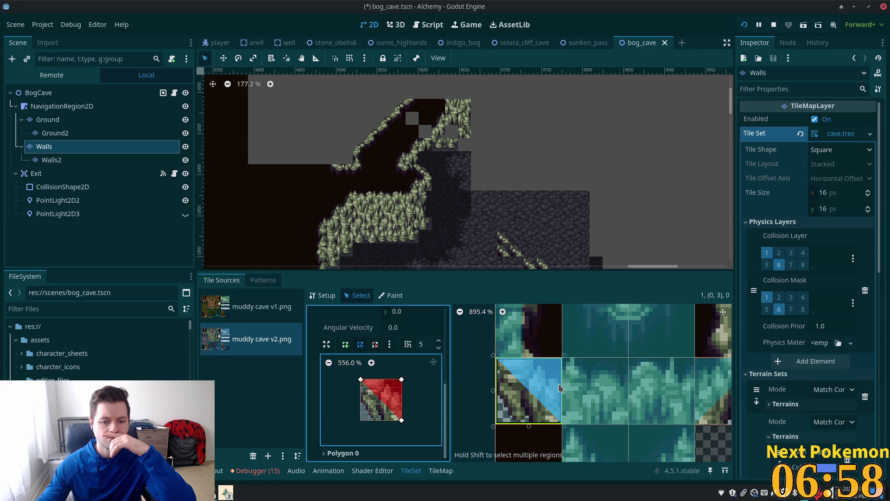
left_click(596, 392)
scroll(602, 389, "down", 3)
left_click(634, 387)
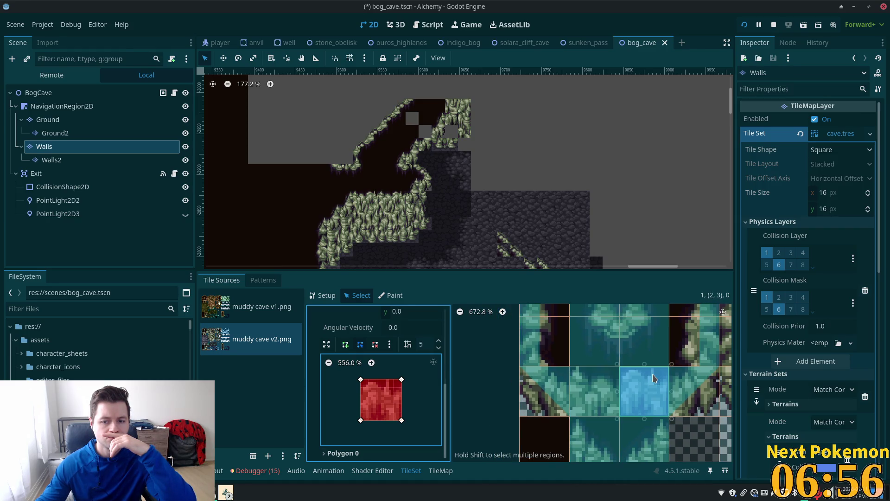
left_click(693, 391)
left_click(689, 347)
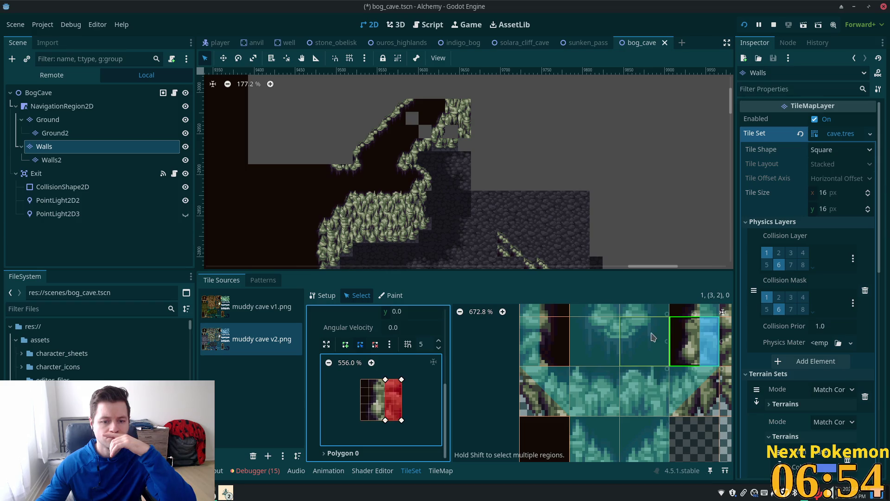
left_click(481, 149)
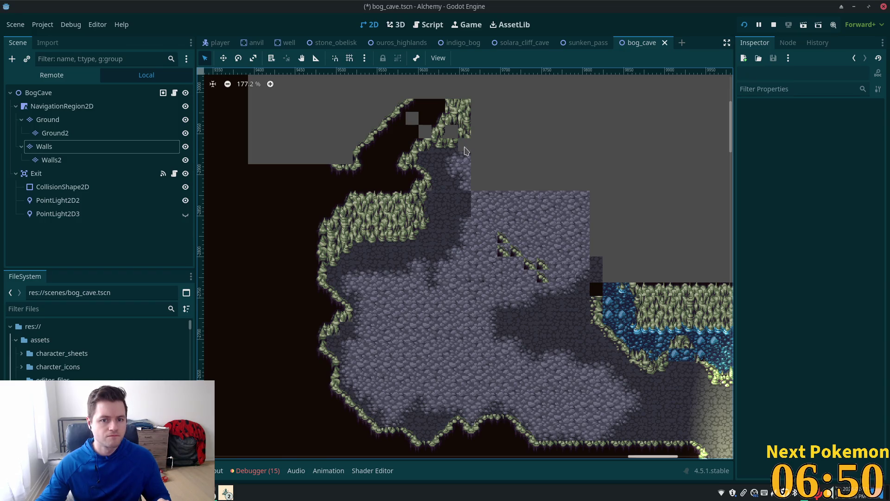
Undo twice on Walls to restore the dark wall tile blocks, then select Walls2 and show the errors list.
left_click(65, 159)
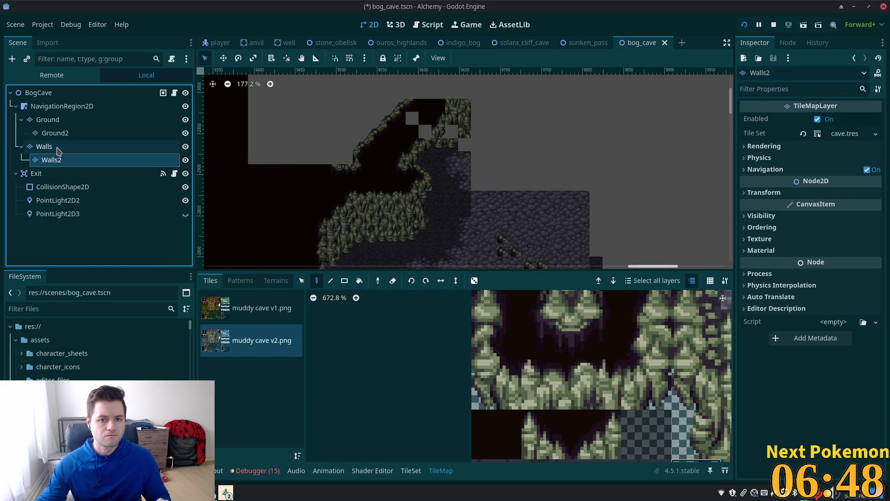
left_click(57, 149)
scroll(444, 182, "down", 2)
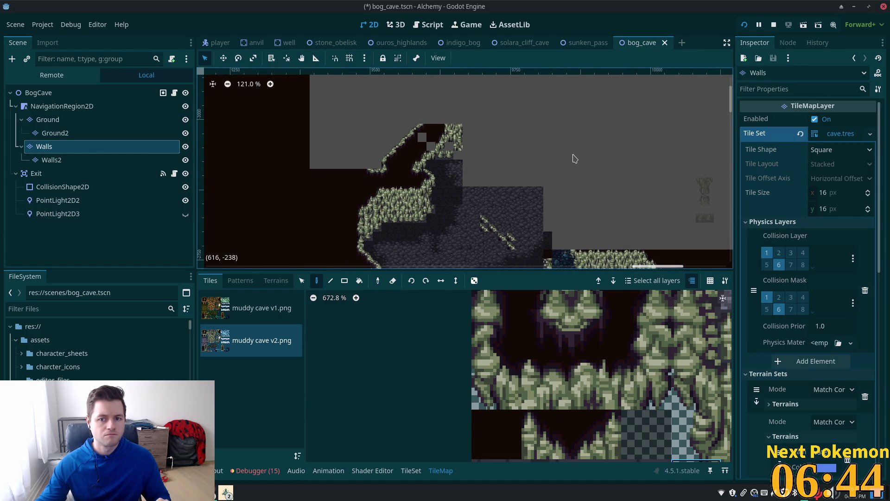
left_click(575, 159)
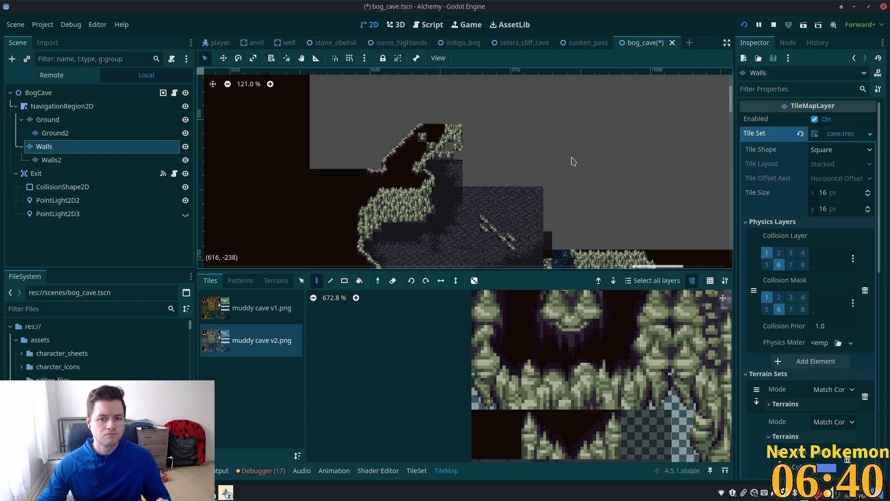
key("ctrl+z")
key("ctrl+z")
key("ctrl+z")
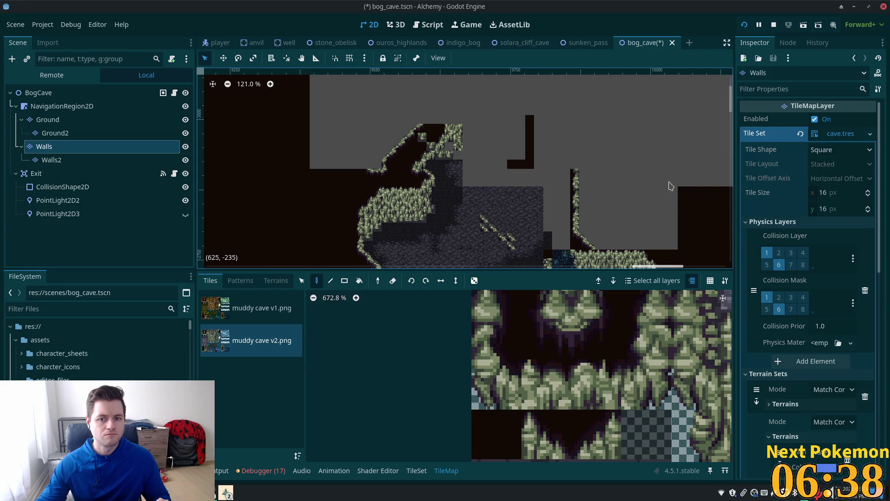
key("ctrl+z")
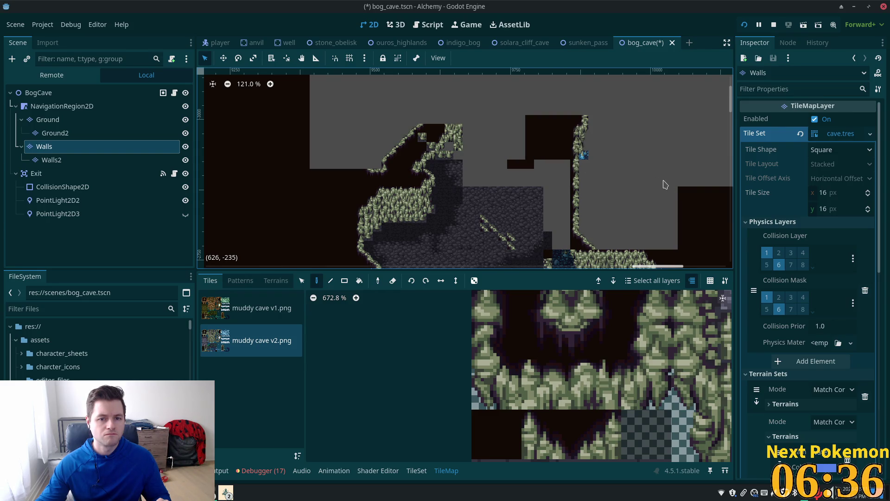
left_click(144, 159)
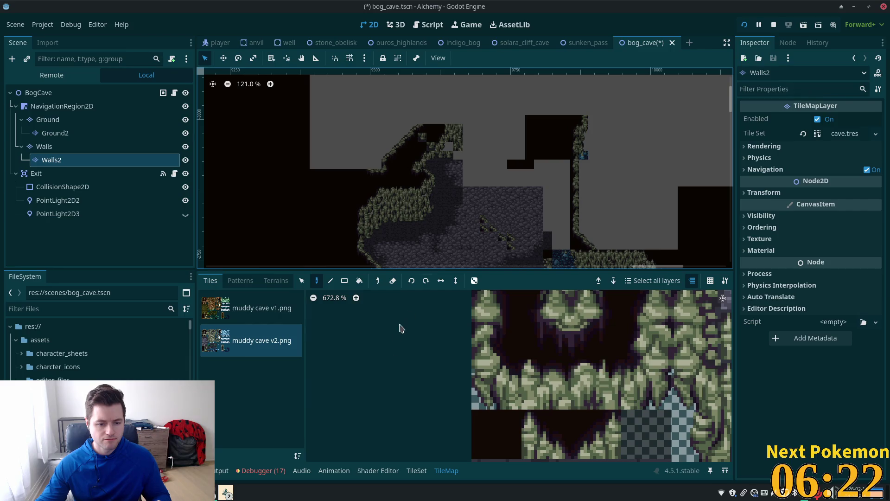
left_click(262, 471)
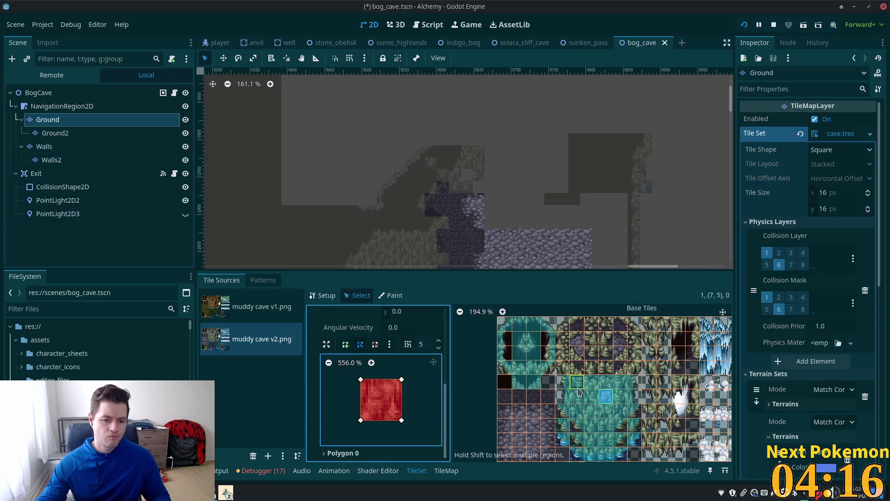
Check the collision shapes of the atlas tiles from (4,5) through (7,5).
left_click(563, 395)
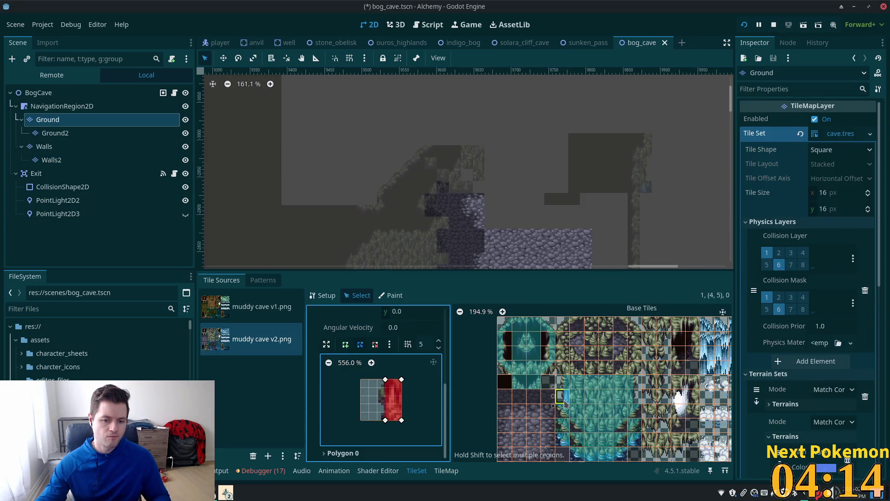
left_click(578, 410)
left_click(592, 411)
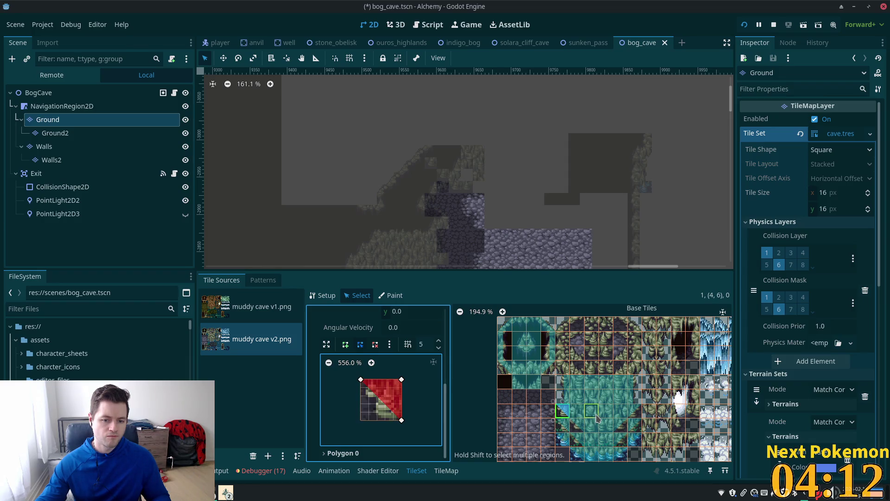
left_click(606, 411)
left_click(606, 397)
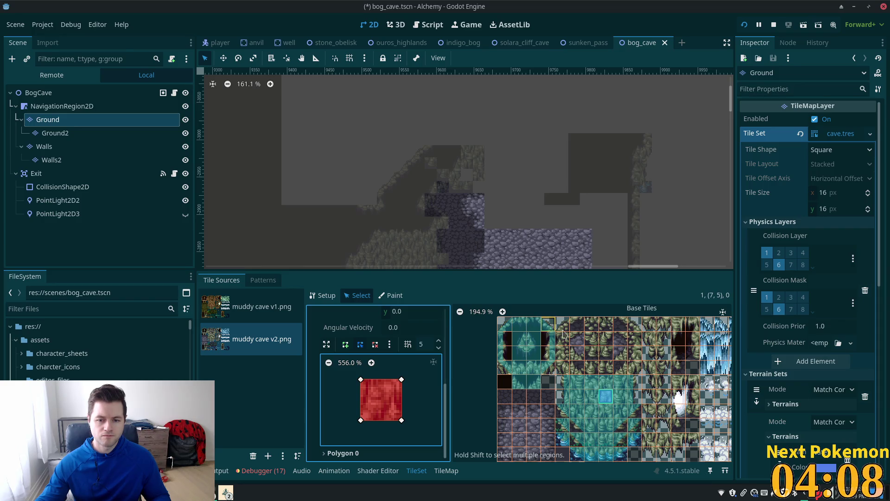
scroll(605, 369, "down", 1)
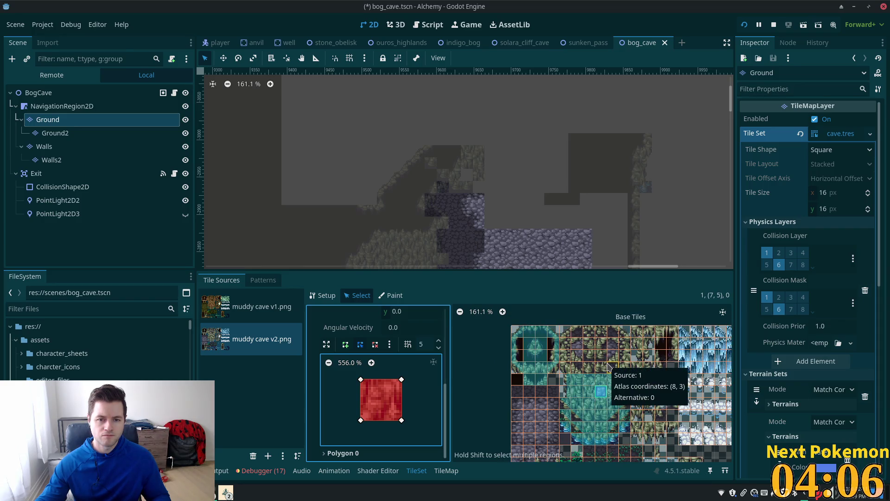
scroll(608, 366, "down", 1)
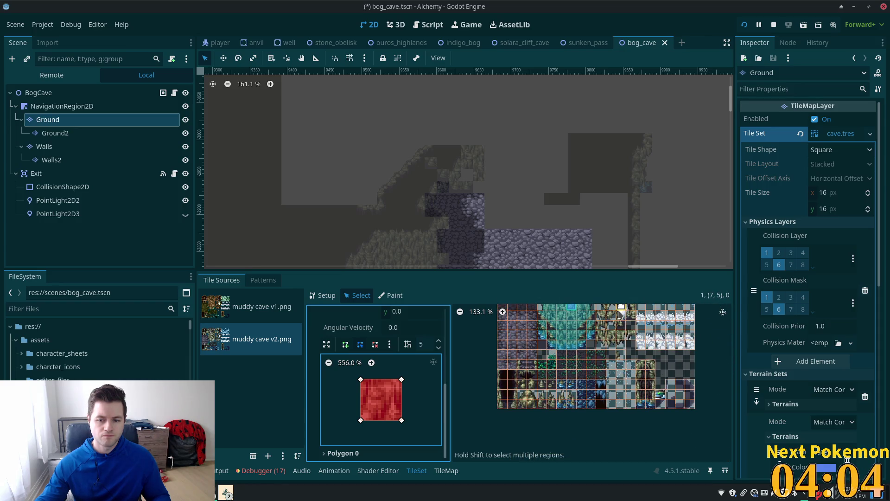
scroll(621, 366, "up", 2)
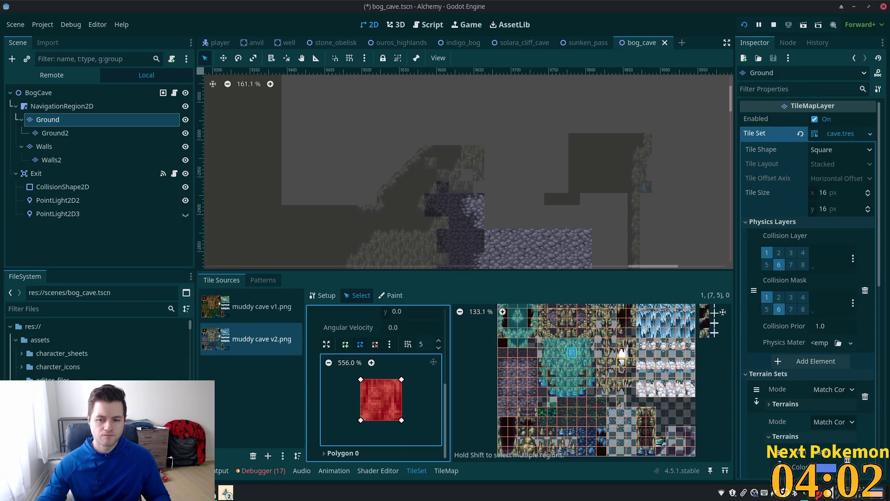
scroll(622, 366, "up", 2)
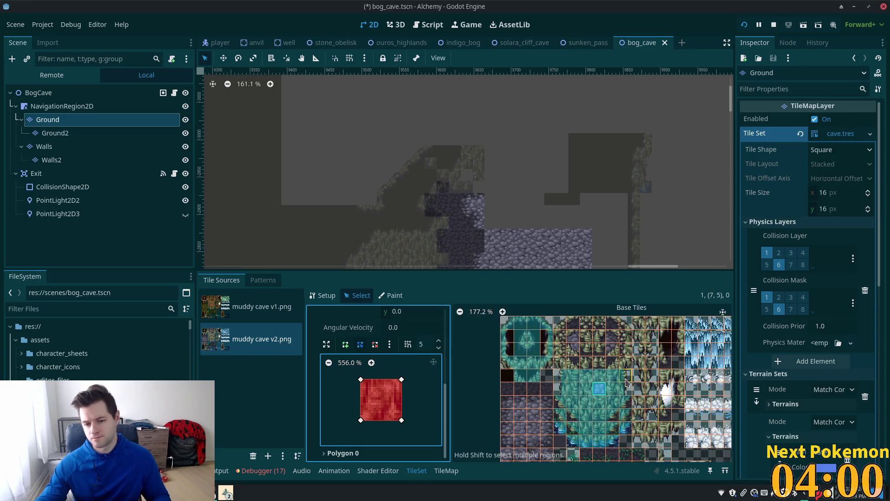
scroll(625, 381, "up", 2)
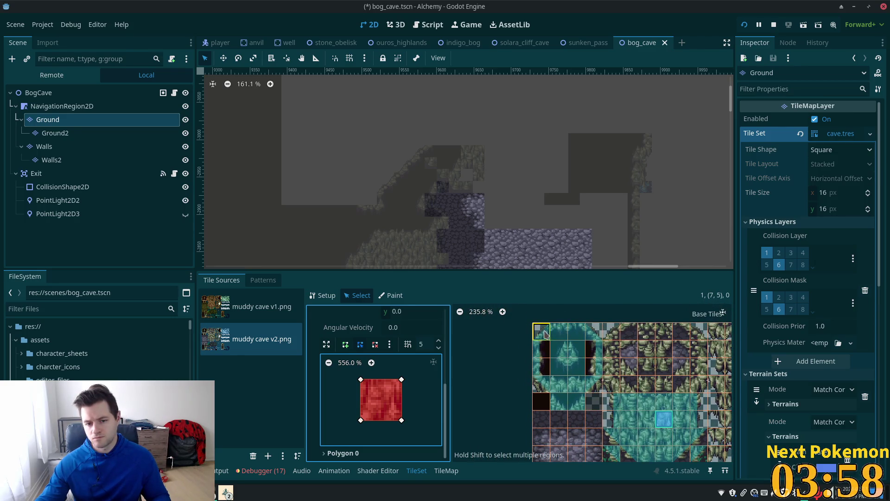
Clear the collision shapes of the top-left wall tile block, save, and run with F5.
left_click(546, 333)
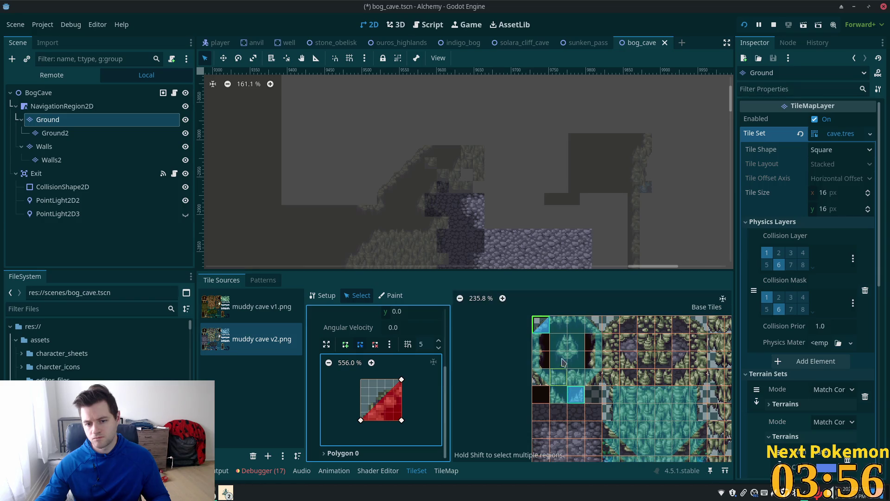
mouse_move(541, 325)
left_mouse_down()
mouse_move(591, 333)
mouse_move(594, 401)
left_mouse_up()
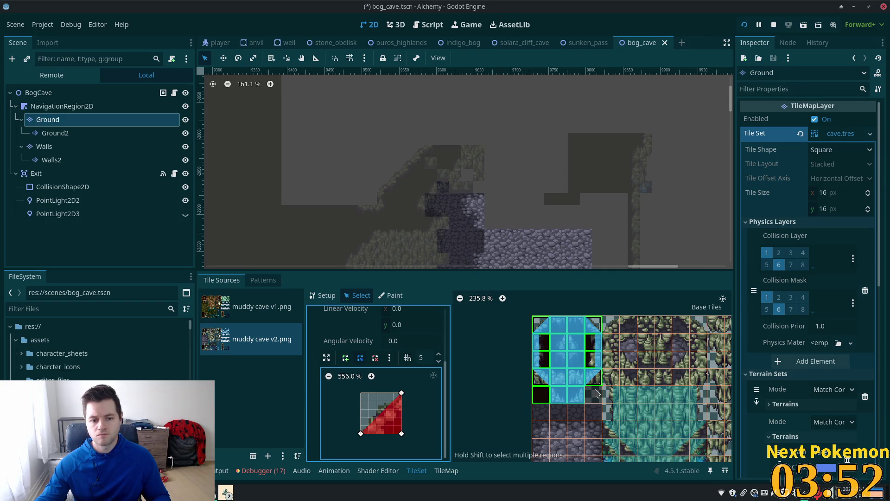
key("ctrl+z")
key("ctrl+s")
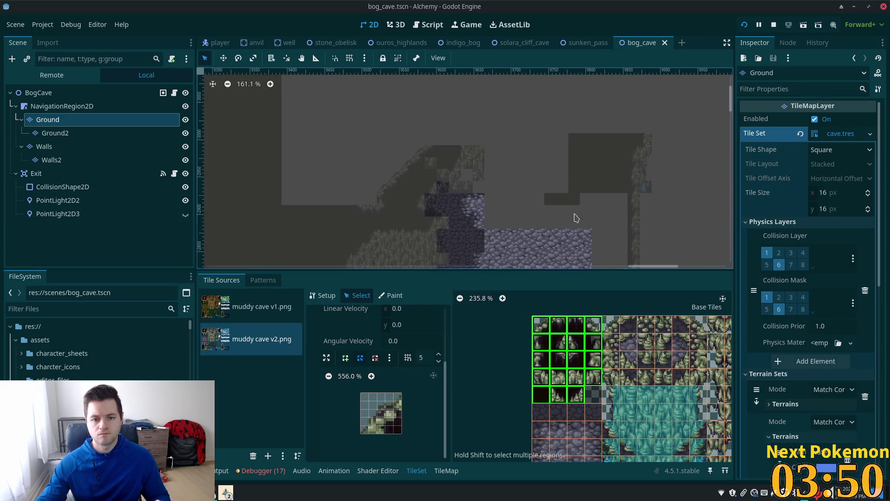
key("F5")
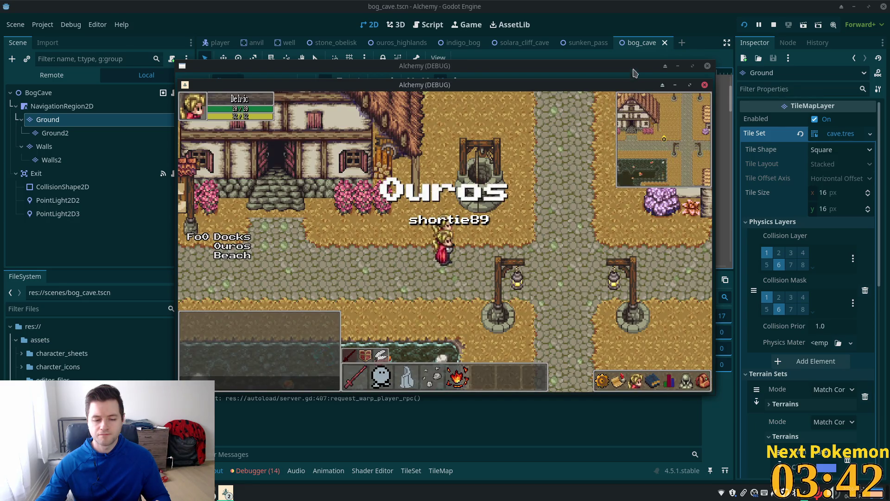
Close the running game windows and reselect the Ground tile layer.
left_click(773, 24)
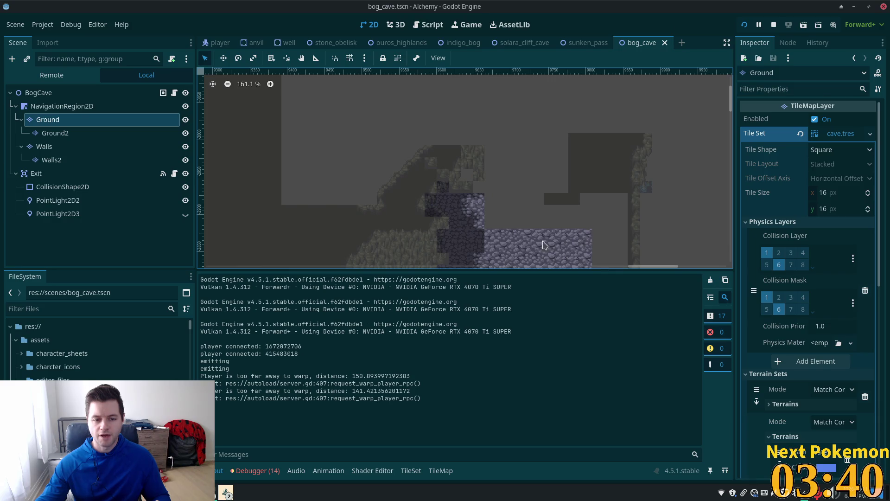
left_click(65, 106)
left_click(51, 120)
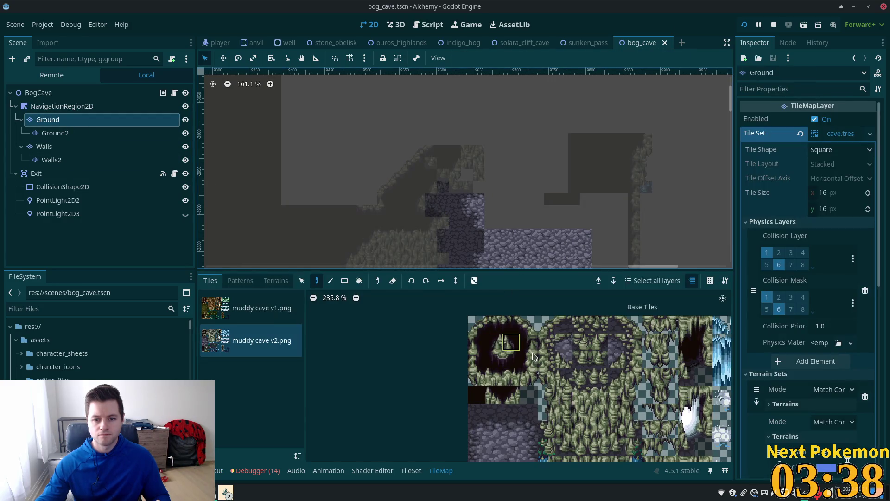
Open the TileSet editor, select a single wall tile, and save the scene.
left_click(411, 470)
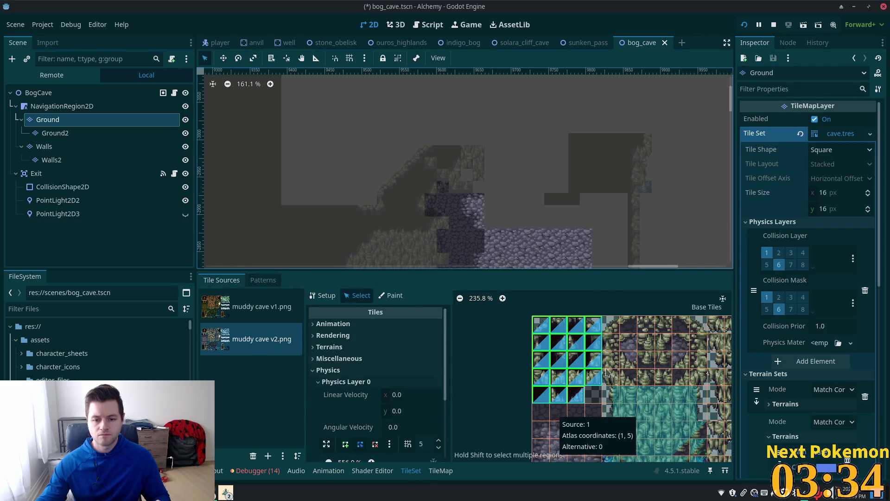
left_click(594, 382)
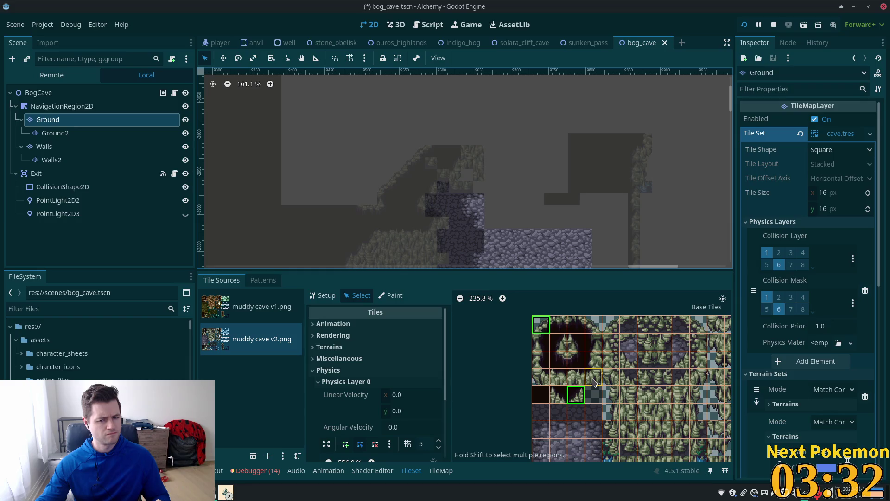
scroll(375, 395, "down", 5)
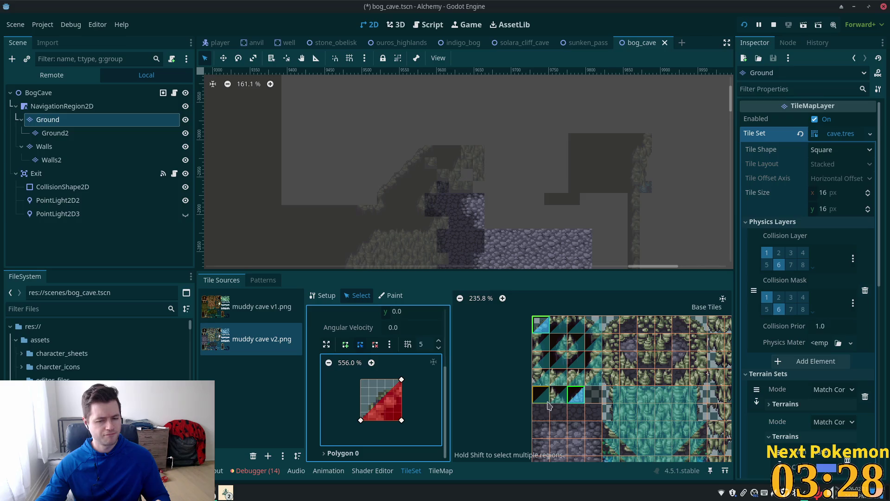
key("ctrl+s")
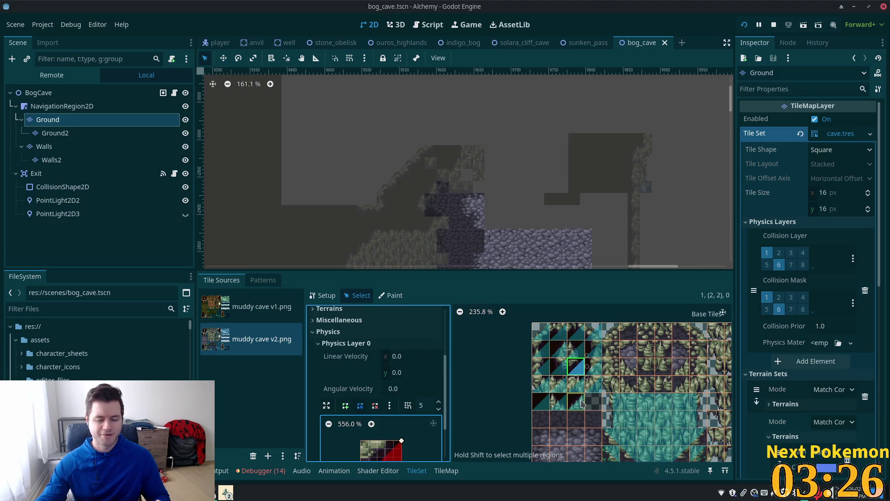
scroll(582, 404, "up", 3)
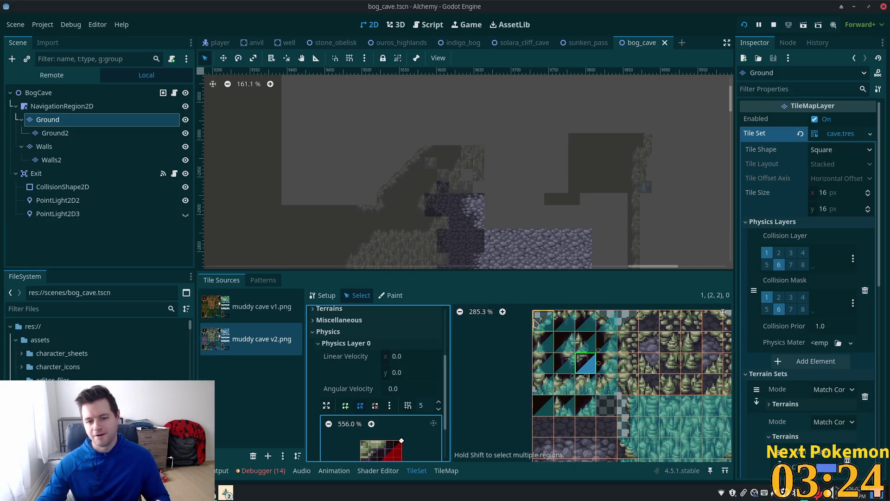
Try several selections of wall tiles in the atlas, ending on one tile.
left_click_drag(536, 324, 598, 412)
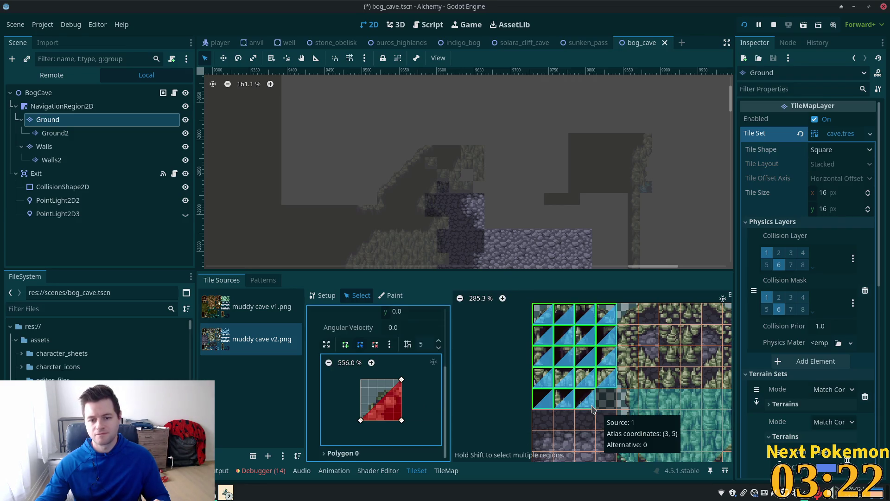
left_click(573, 335)
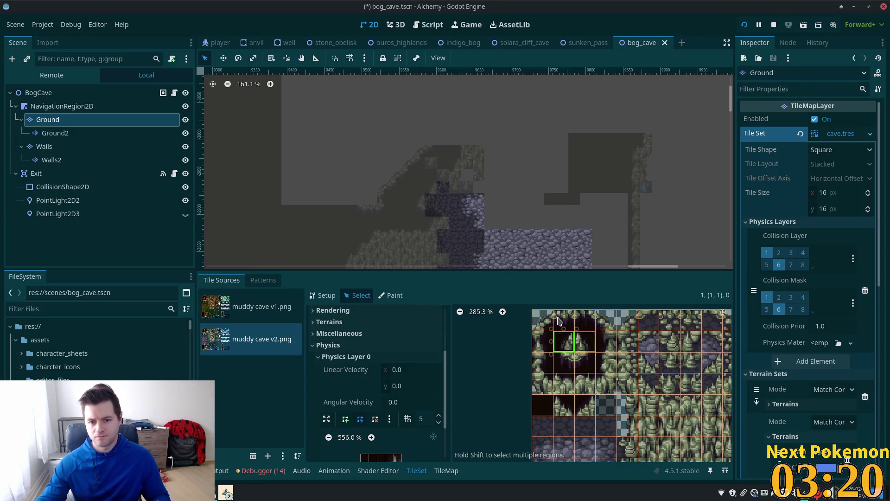
left_click_drag(560, 321, 588, 400)
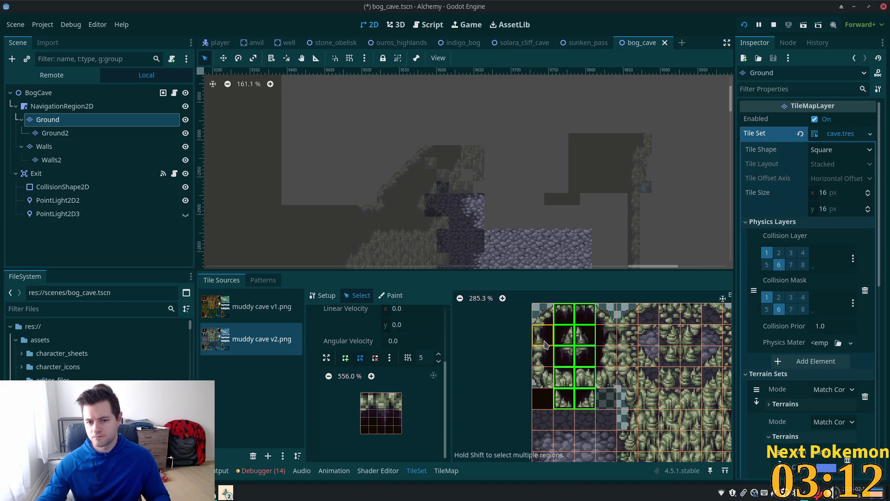
left_click(546, 344, "shift")
left_click_drag(603, 342, 606, 356)
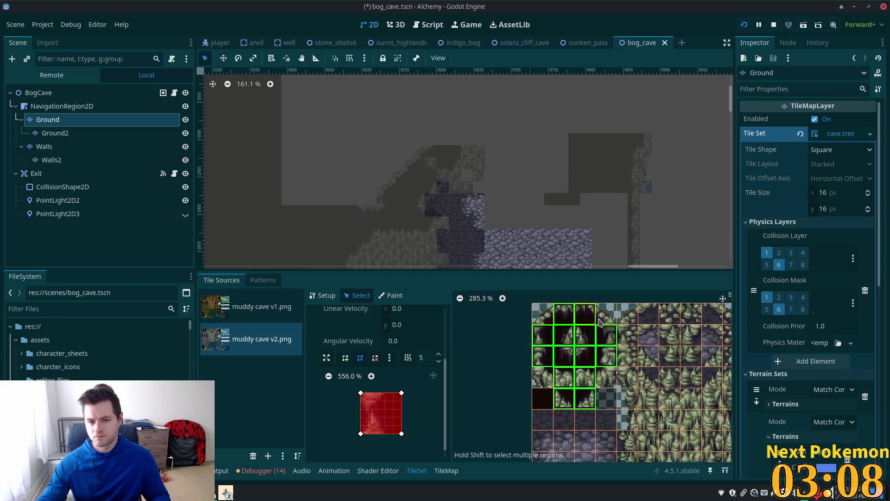
left_click(599, 321)
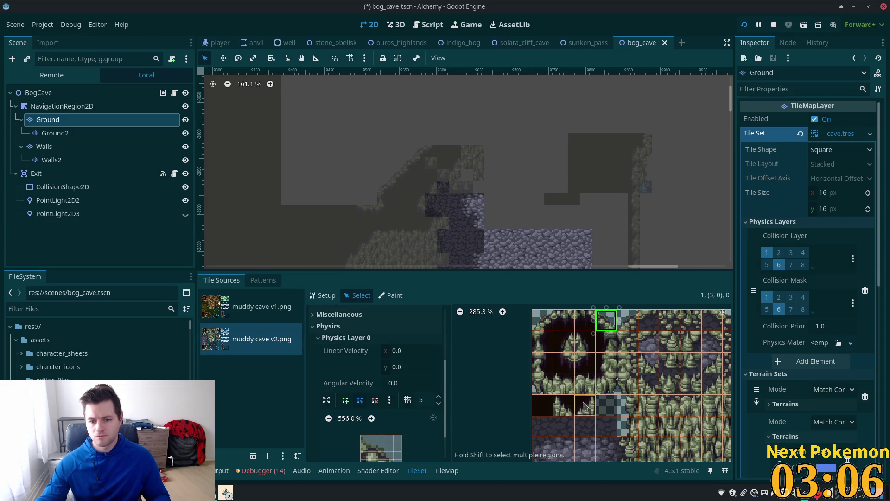
Draw a triangular collision polygon on the selected tile from its top-left to bottom-right corner.
left_click(346, 399)
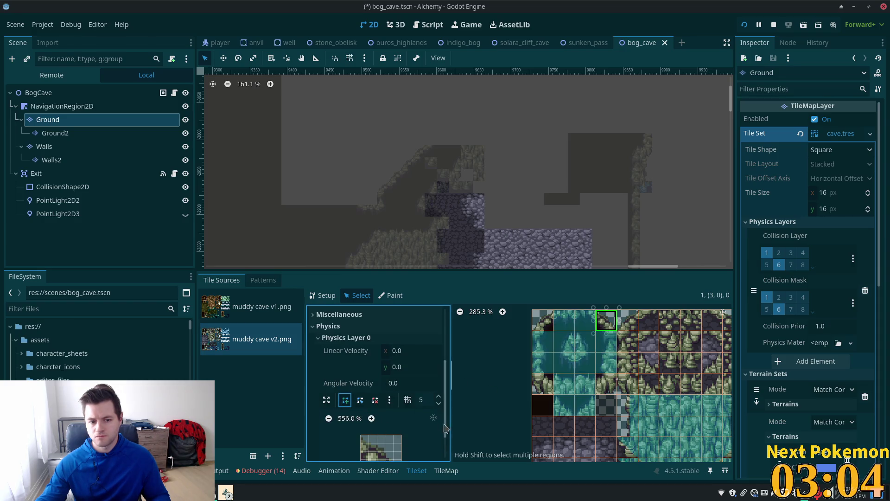
scroll(434, 418, "down", 2)
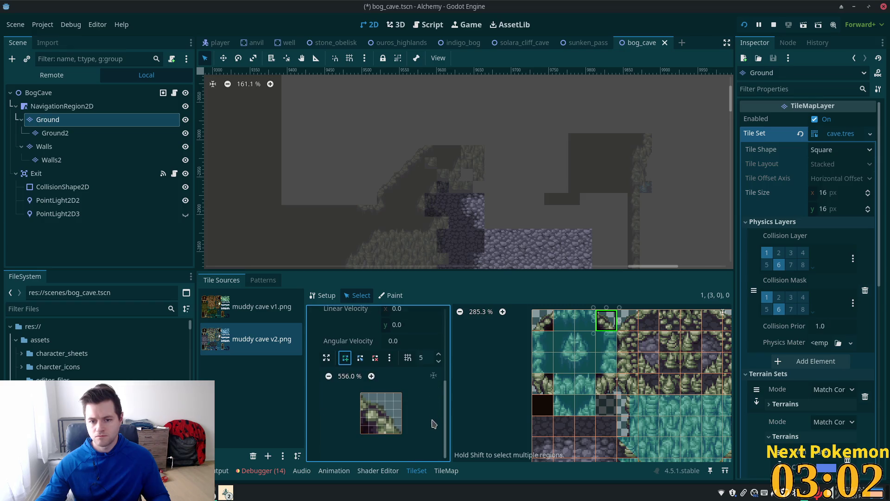
left_click(361, 394)
left_click(402, 434)
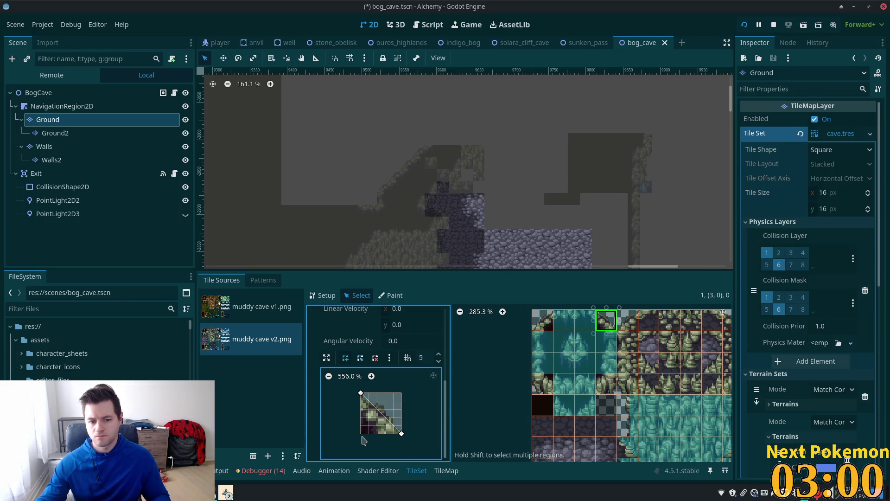
left_click(359, 395)
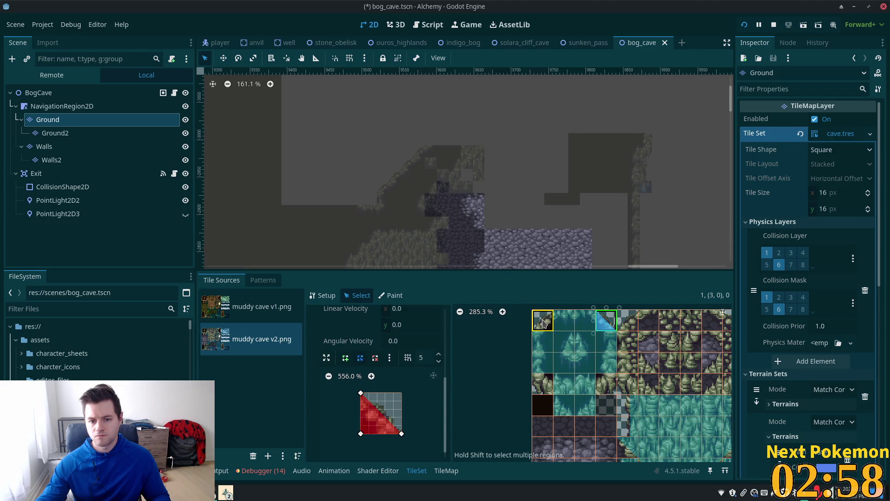
Give wall tiles (0,0) and (0,3) triangular collision polygons.
left_click(543, 321)
left_click(397, 415)
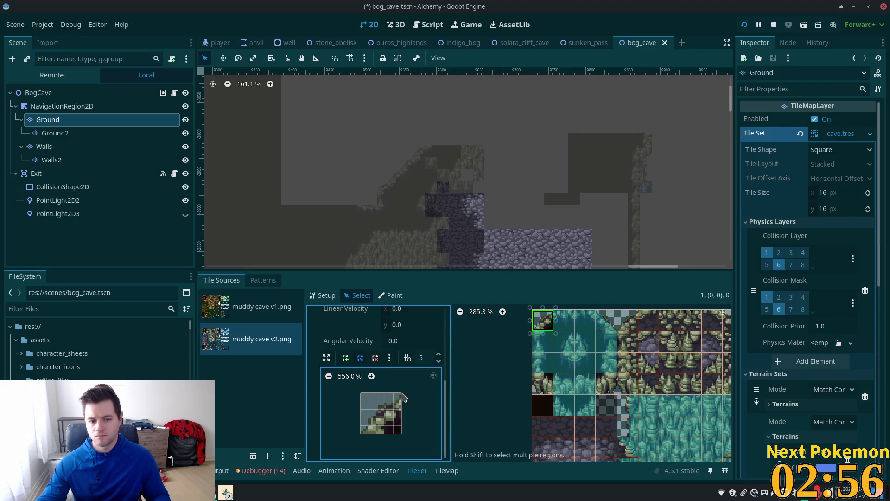
left_click(401, 392)
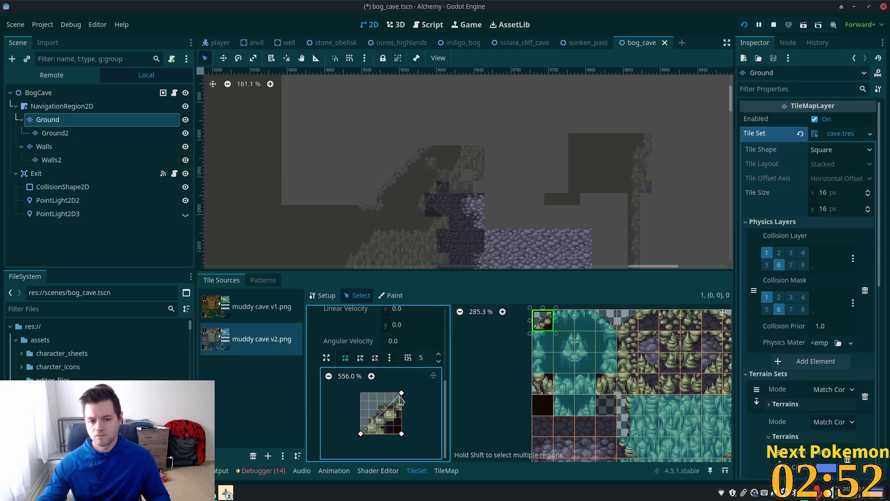
left_click(401, 394)
left_click(542, 384)
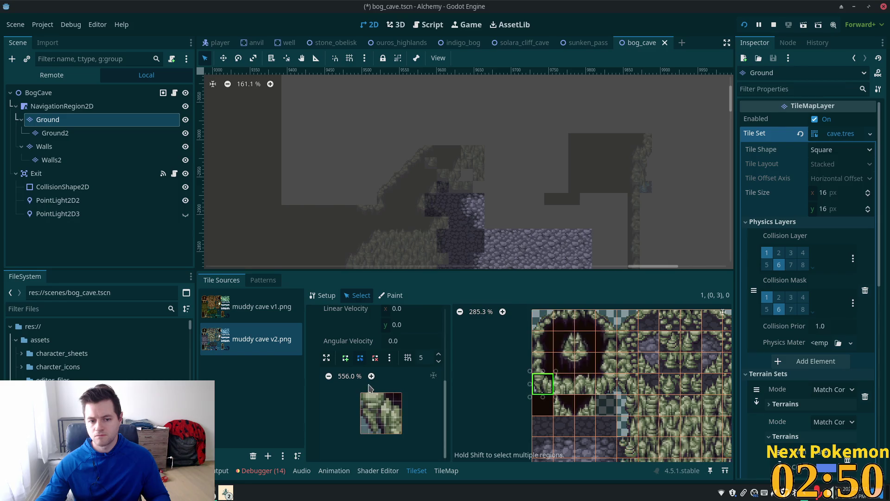
left_click(345, 357)
left_click(361, 393)
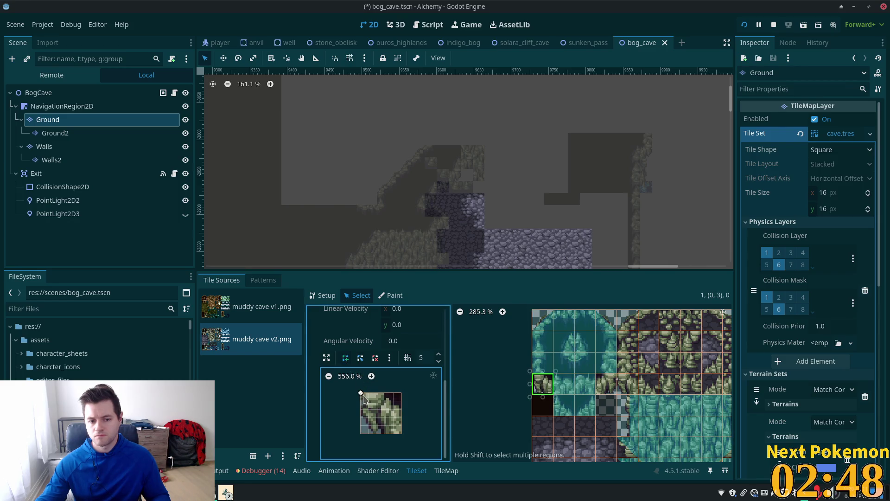
left_click(402, 433)
left_click(402, 393)
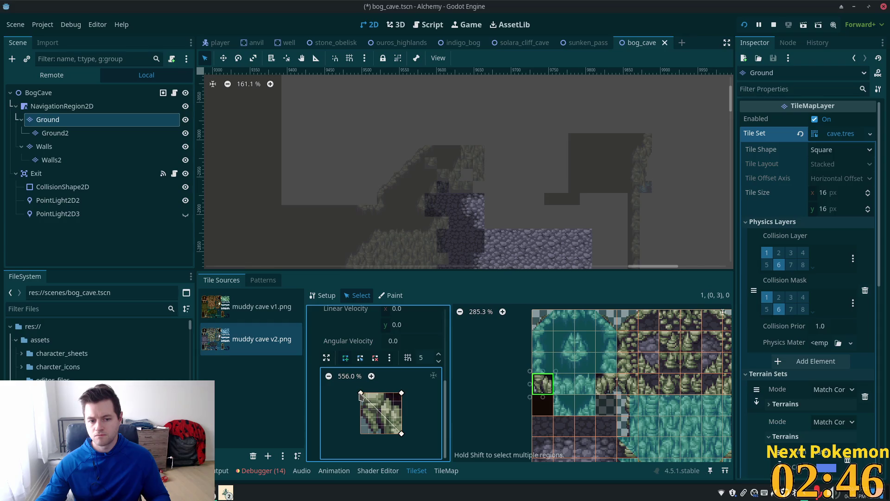
left_click(361, 393)
Draw a triangular collision polygon on tile (3,3) and save the bog_cave scene.
left_click(598, 387)
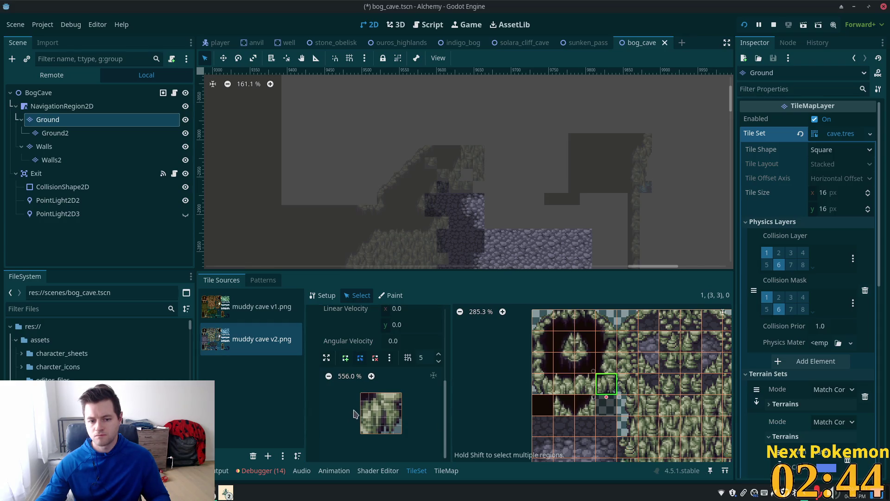
left_click(401, 394)
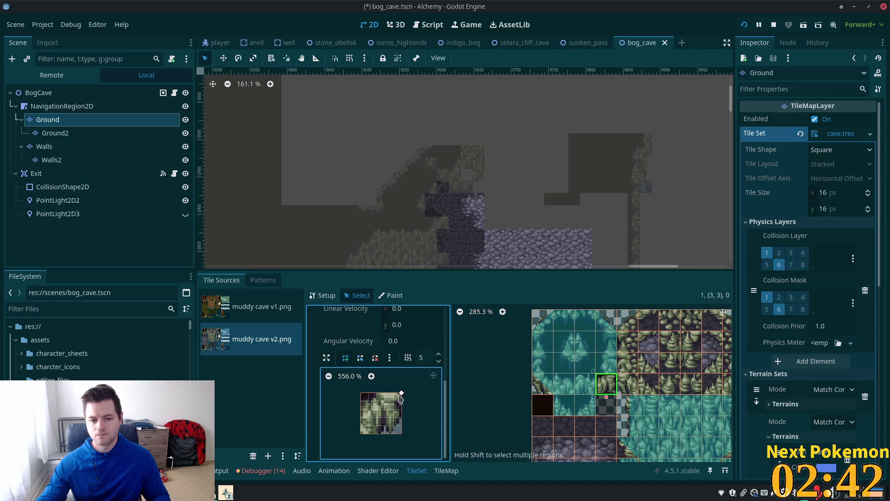
left_click(361, 394)
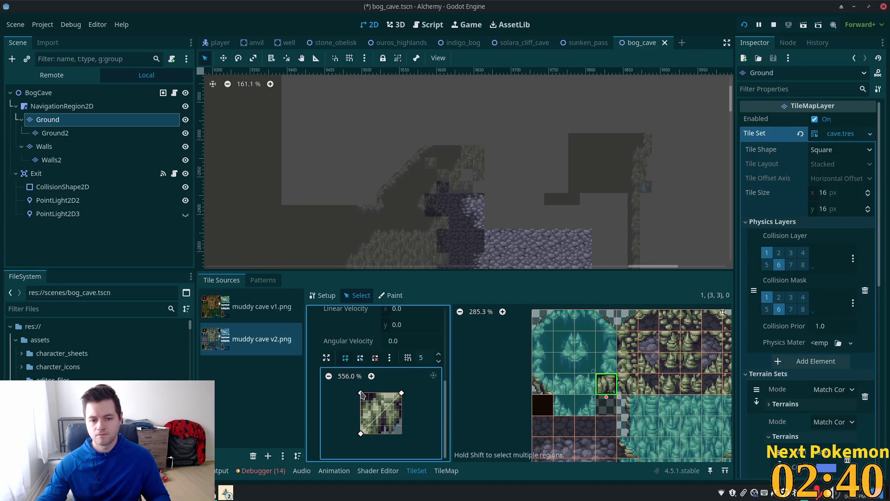
left_click(402, 395)
key("ctrl+s")
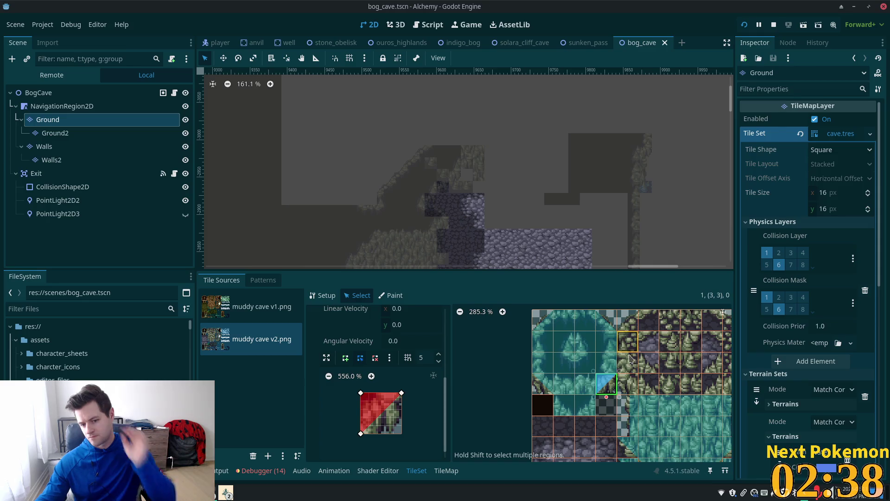
scroll(629, 358, "down", 3)
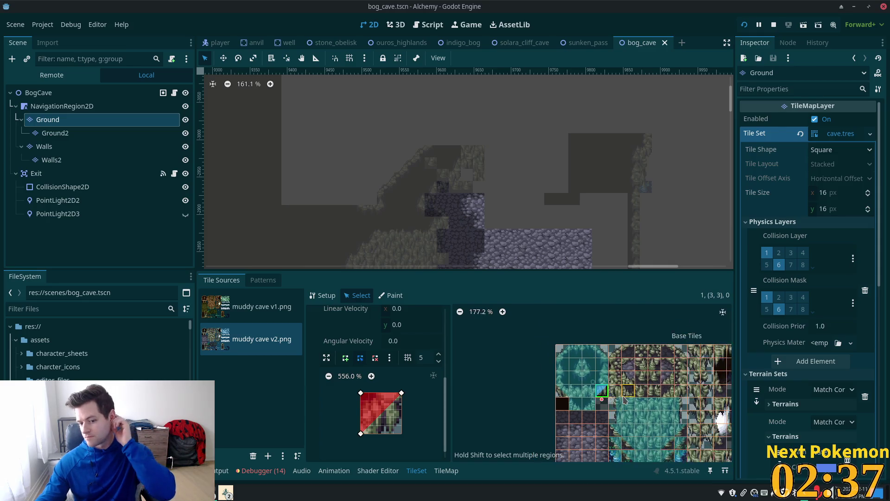
Run the Alchemy game, then stop the test run with F8 and scroll the output log.
left_click(744, 25)
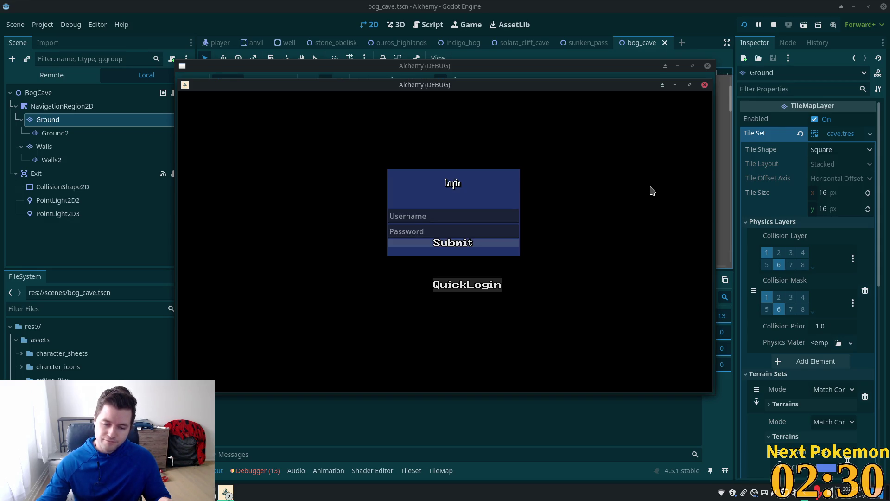
key("F8")
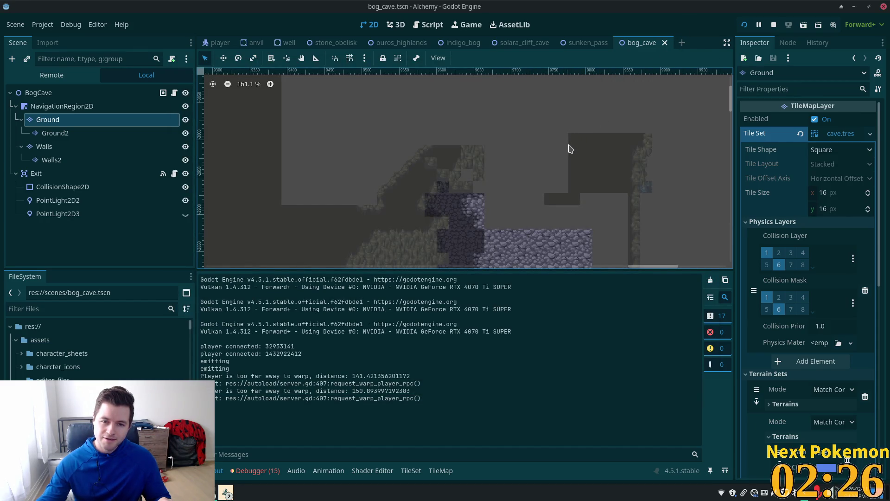
scroll(557, 171, "down", 3)
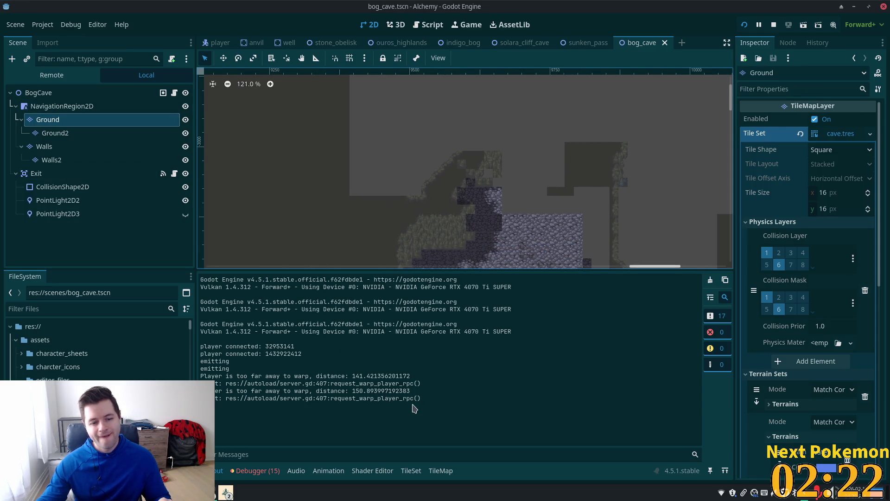
Paint one extra wall tile onto the Walls layer of bog_cave and save the scene.
left_click(487, 168)
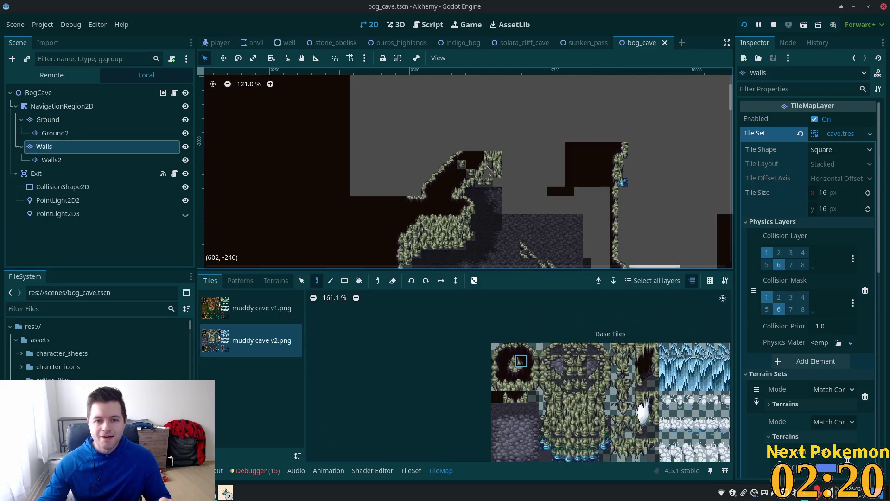
scroll(527, 213, "up", 4)
left_click(486, 160)
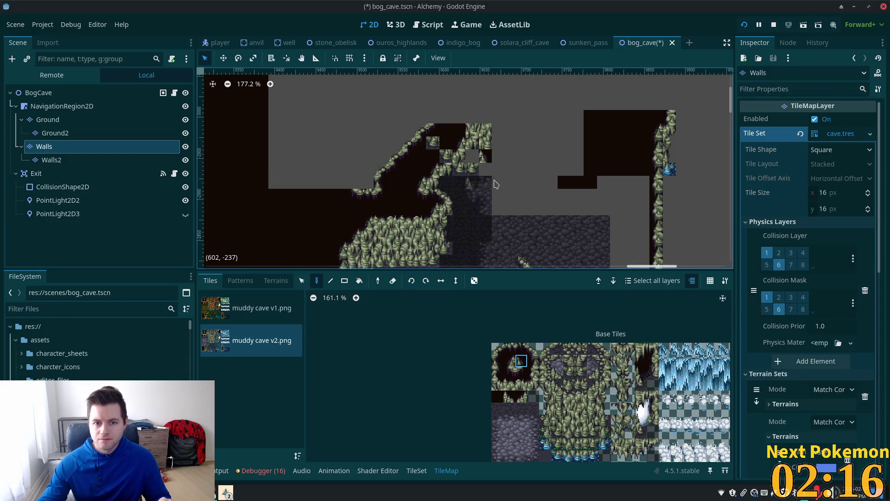
key("ctrl+s")
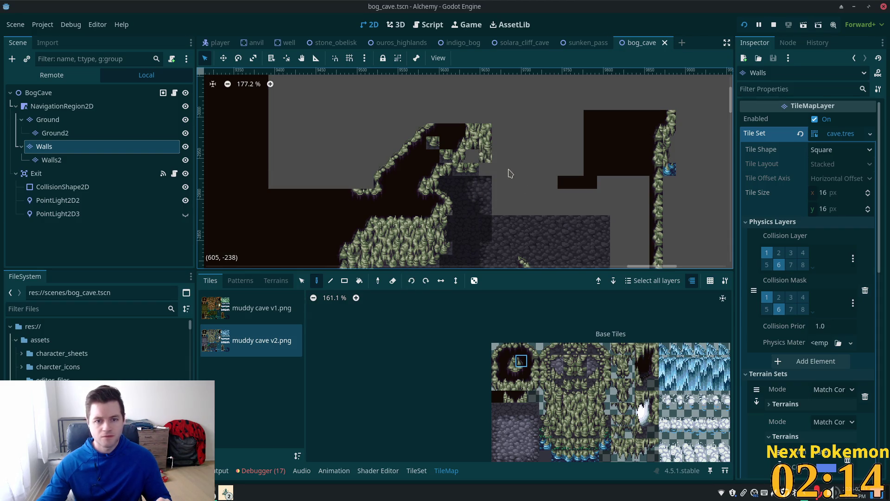
With the Select tool, inspect several wall cells along the cave edge to identify their tiles.
left_click(302, 281)
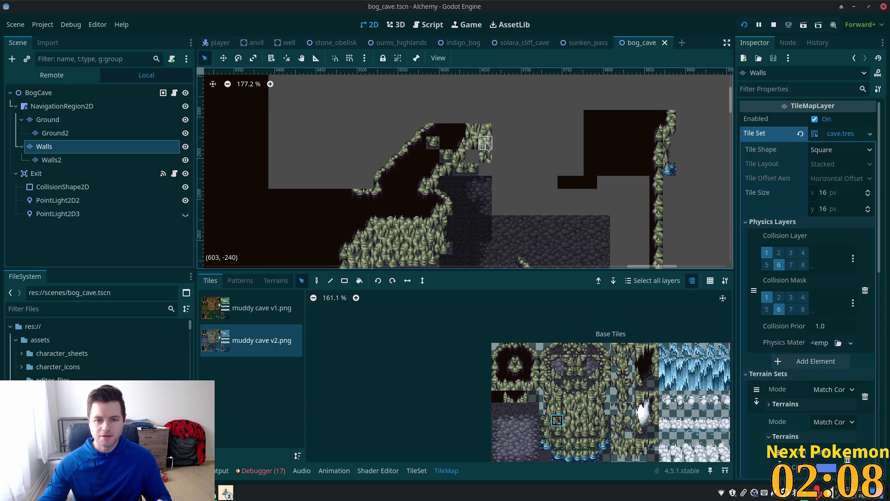
left_click(486, 144)
left_click(484, 157)
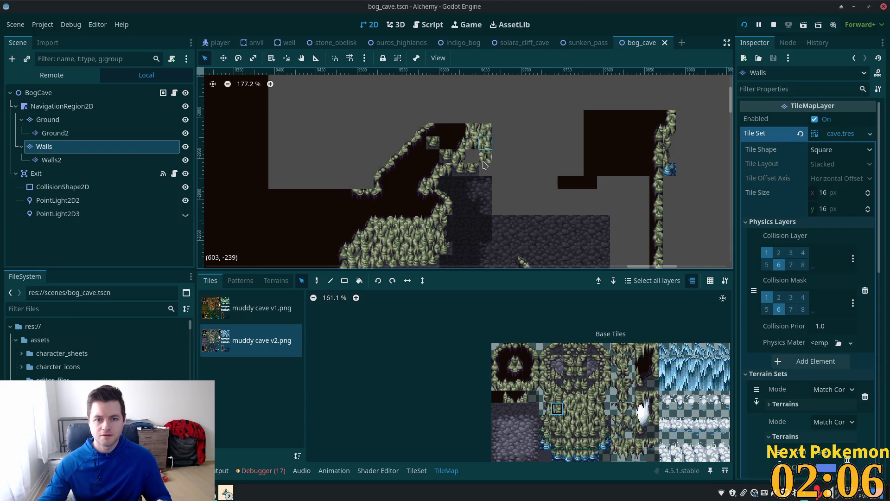
left_click(474, 140)
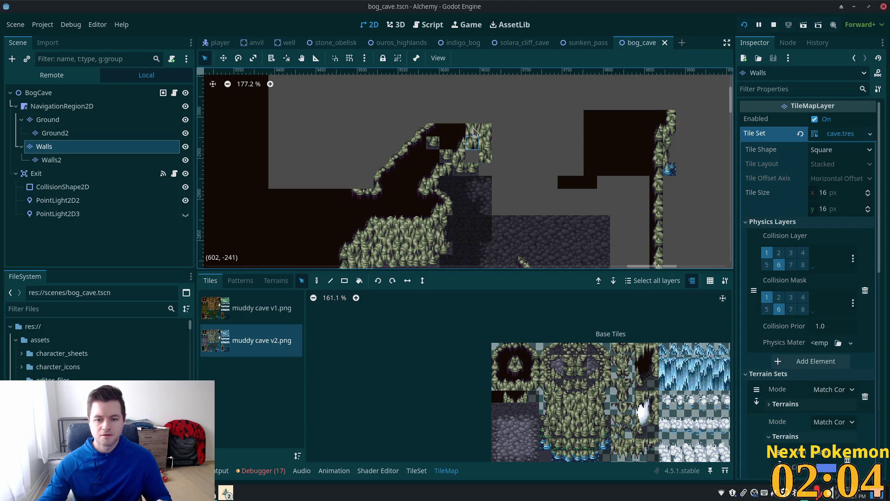
left_click(474, 132)
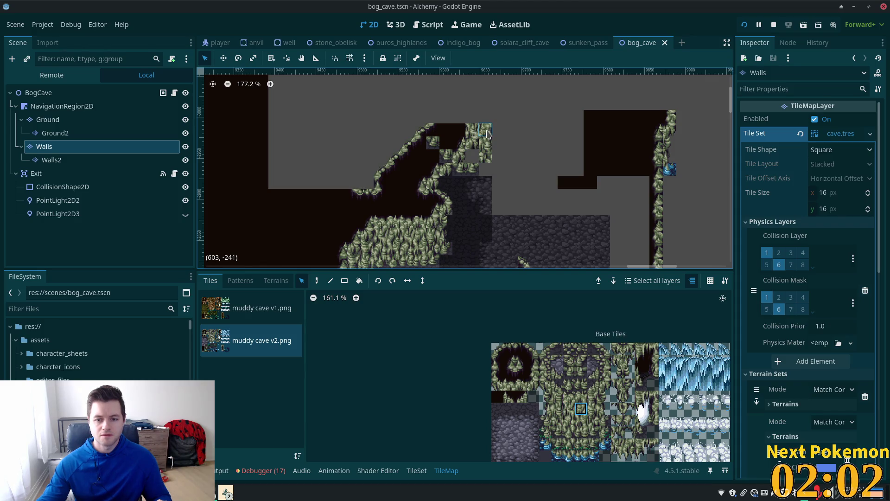
left_click(473, 170)
left_click(460, 170)
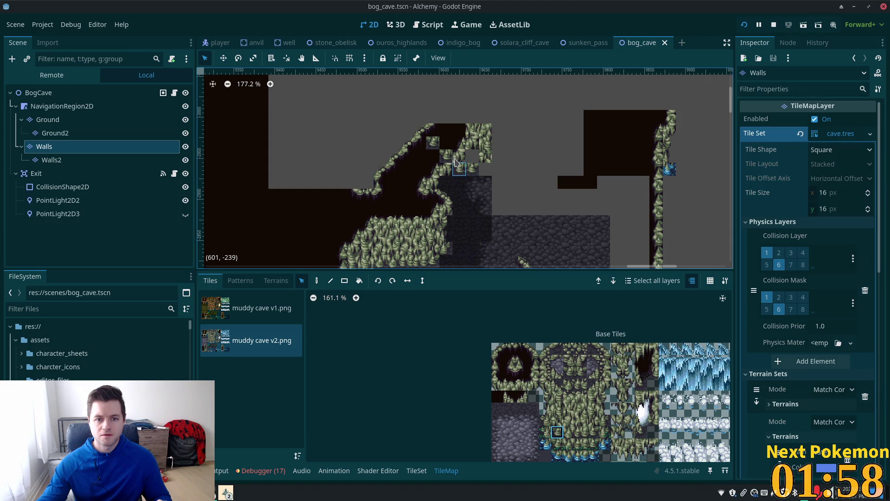
left_click(463, 159)
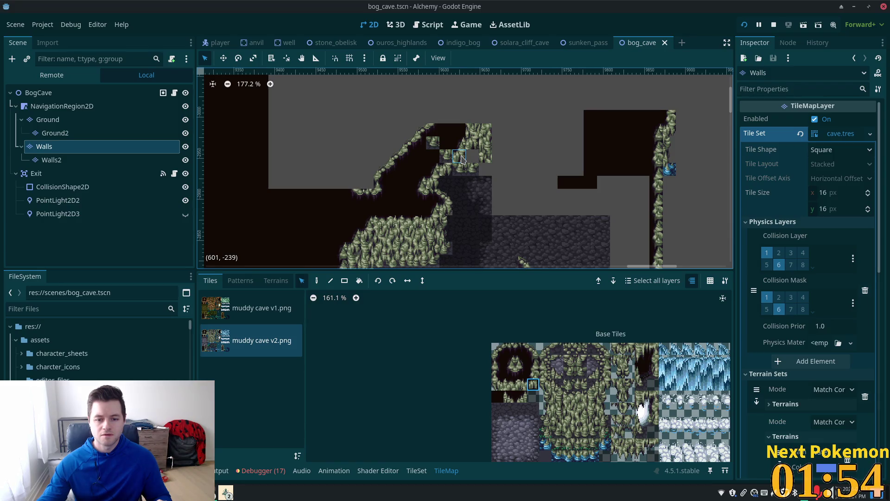
left_click(444, 155, "ctrl")
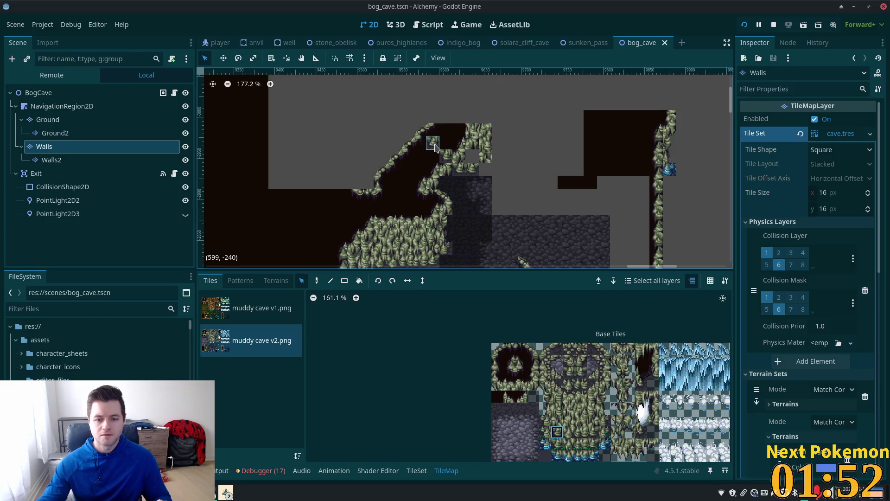
left_click(456, 133, "ctrl")
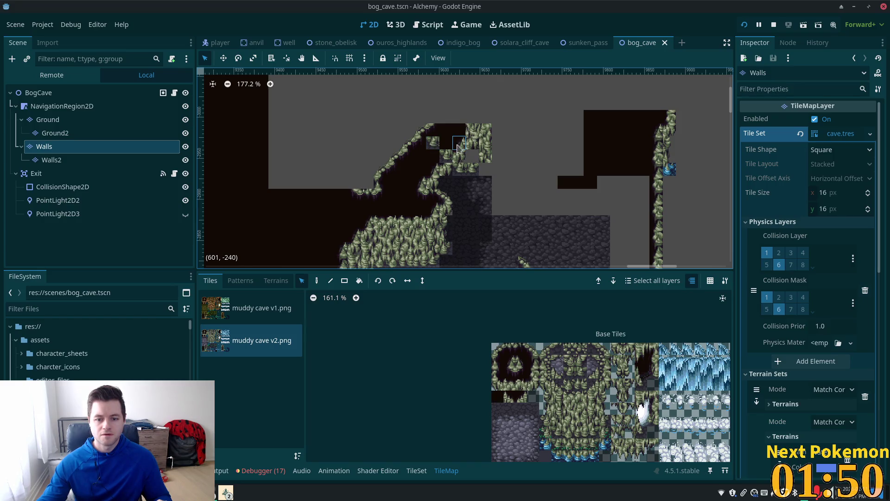
scroll(653, 395, "up", 6)
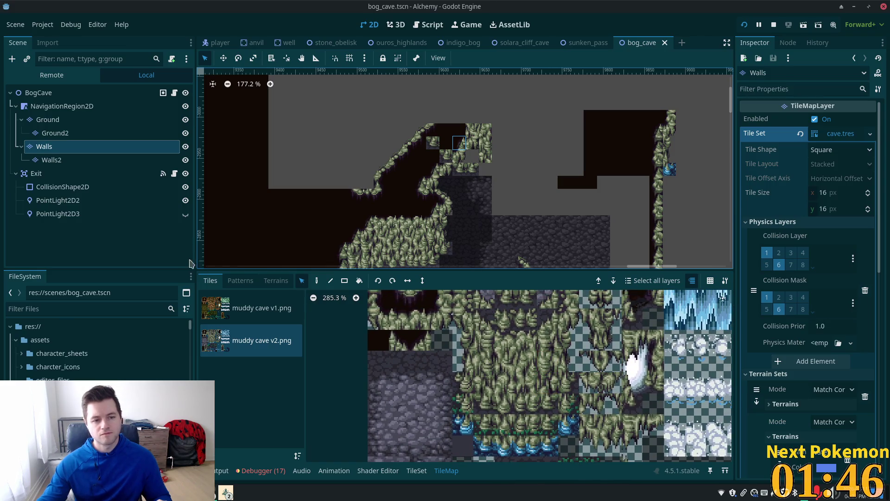
In the TileSet editor, zoom the muddy cave v2.png atlas and select tile (4,4) and the tile below it.
left_click(416, 470)
scroll(565, 376, "up", 3)
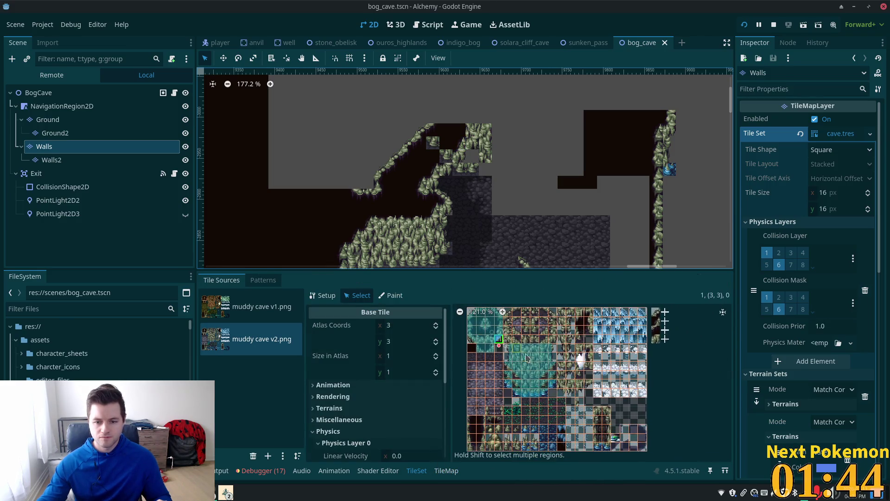
scroll(540, 370, "up", 5)
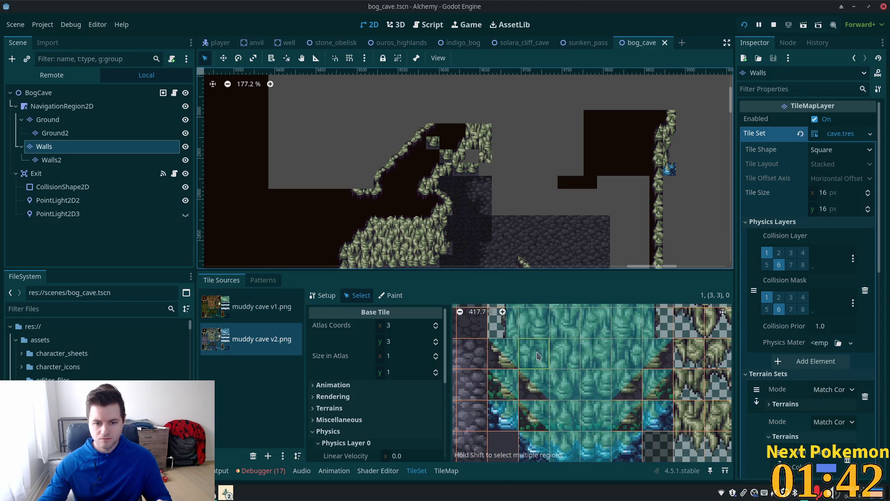
scroll(537, 355, "up", 3)
left_click(496, 334)
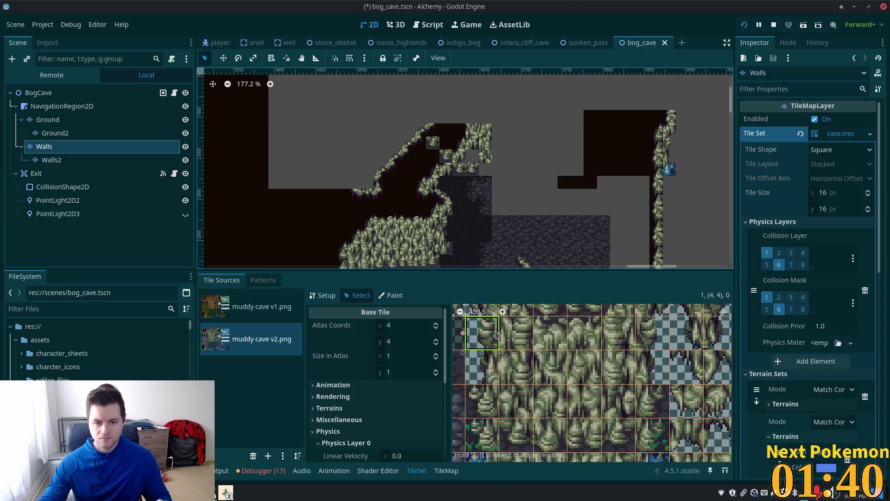
scroll(425, 421, "down", 5)
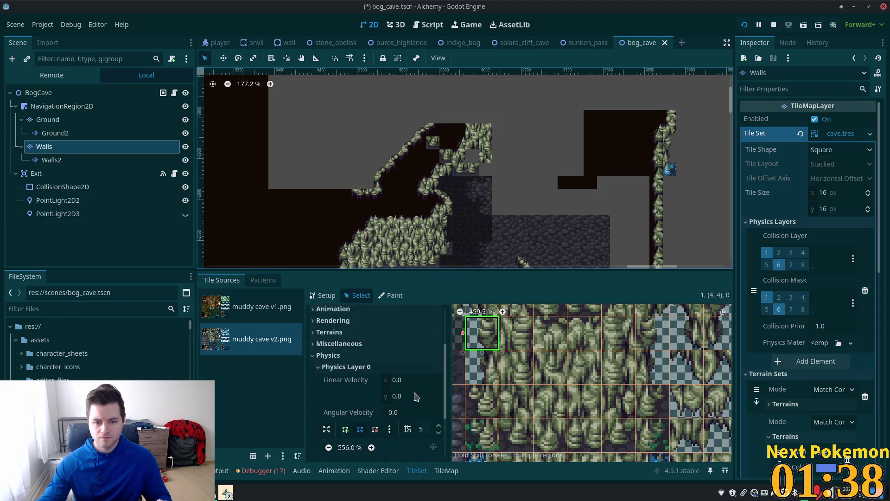
left_click(491, 372)
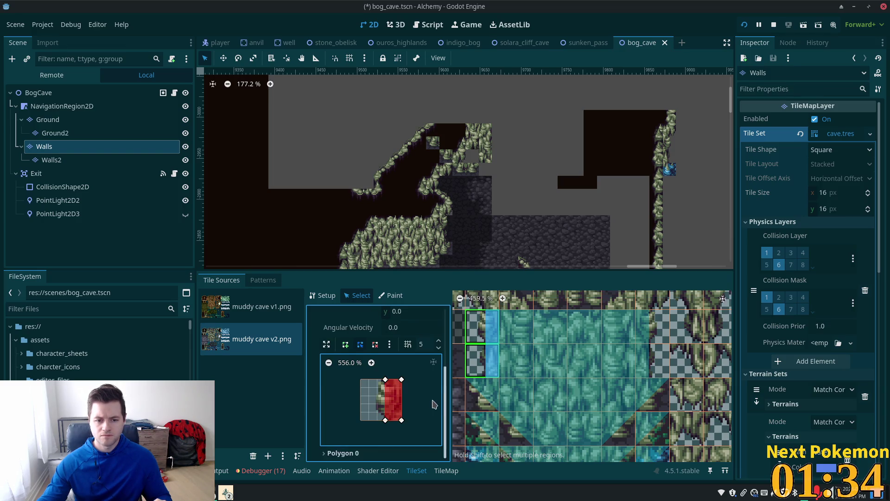
Draw a narrow Physics Layer 0 collision strip along the right side of the selected tile.
left_click(344, 358)
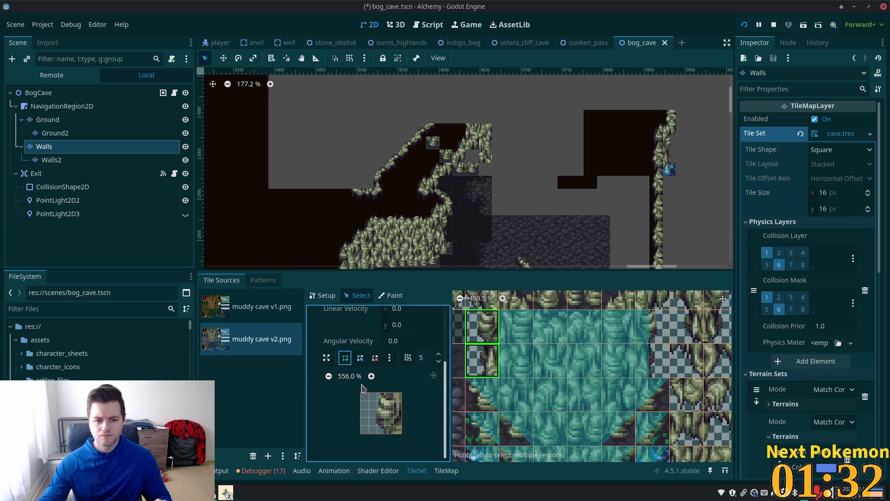
left_click(387, 394)
left_click(388, 435)
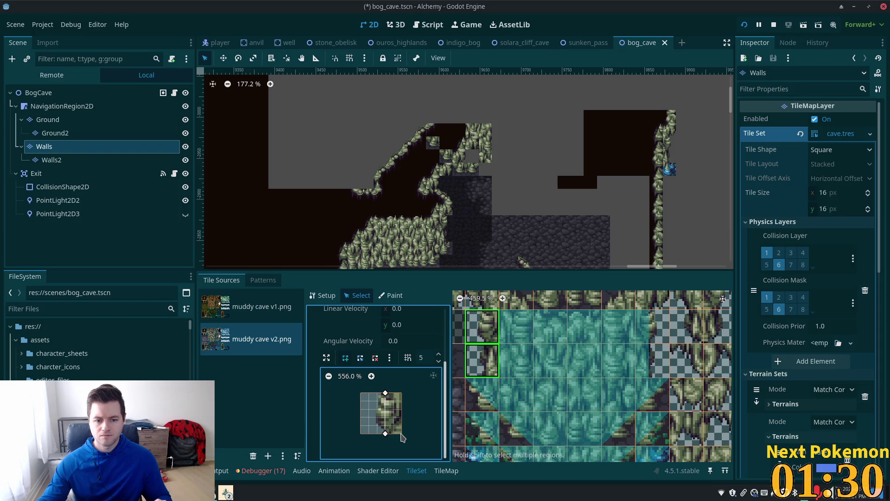
left_click(402, 394)
left_click(386, 394)
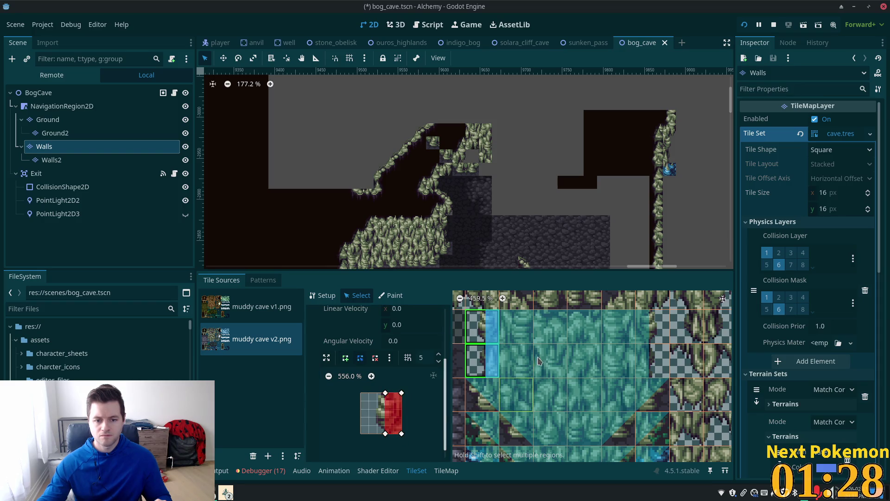
left_click(518, 326)
scroll(443, 396, "down", 3)
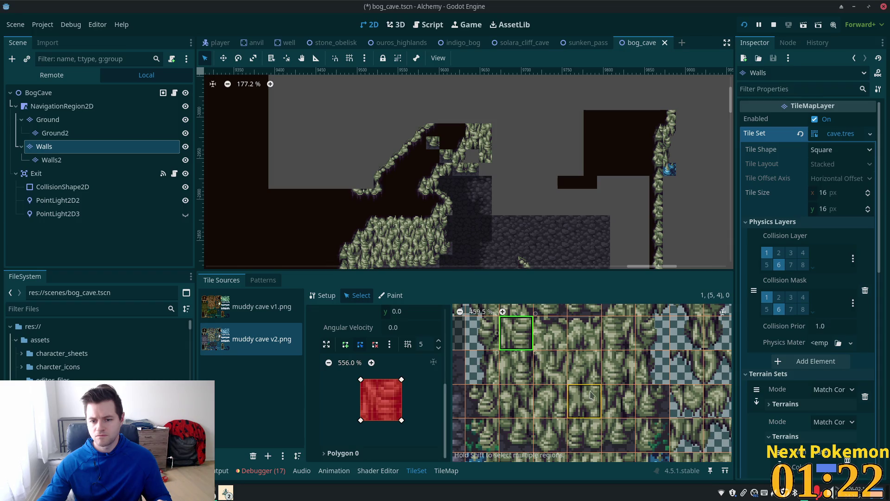
Replace a wall tile's collision with a triangle from its top-left to bottom-right corner.
scroll(579, 362, "down", 2)
left_click(515, 373)
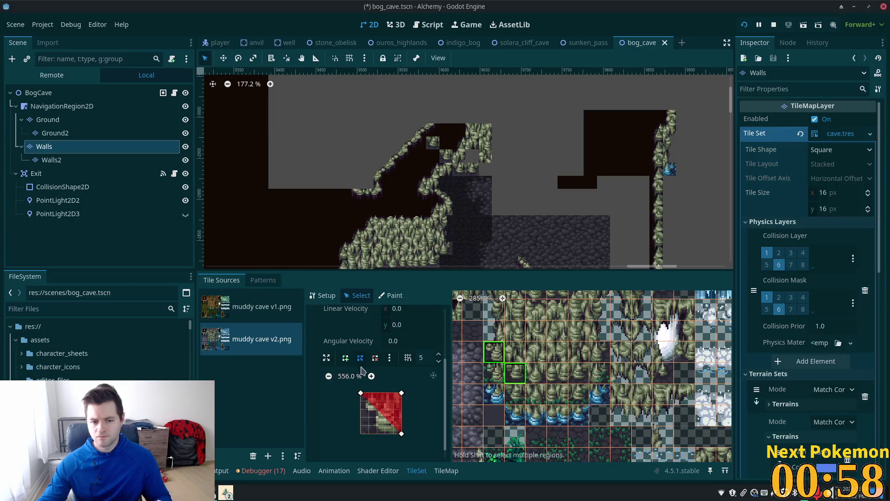
left_click(346, 358)
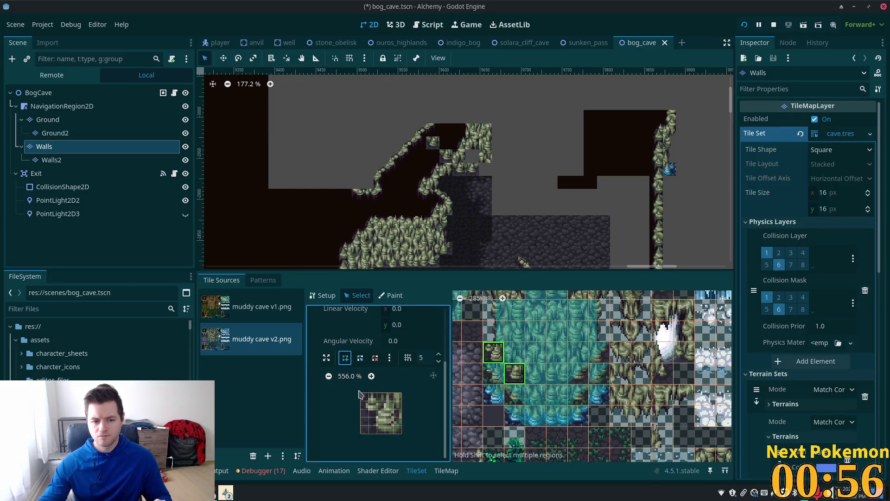
left_click(360, 400)
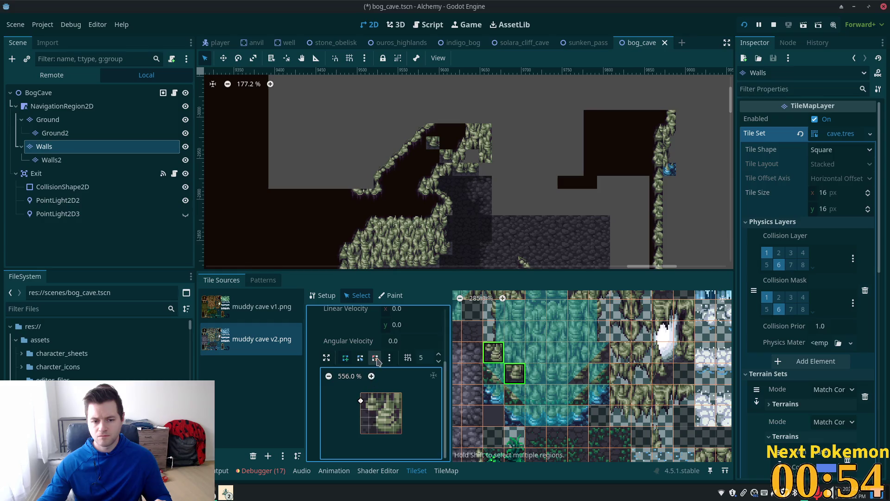
left_click(375, 357)
left_click(361, 401)
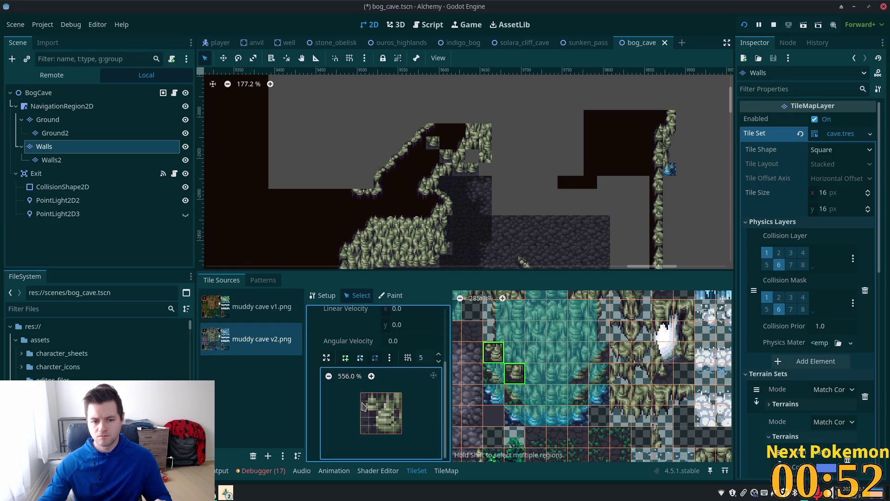
left_click(345, 358)
left_click(361, 393)
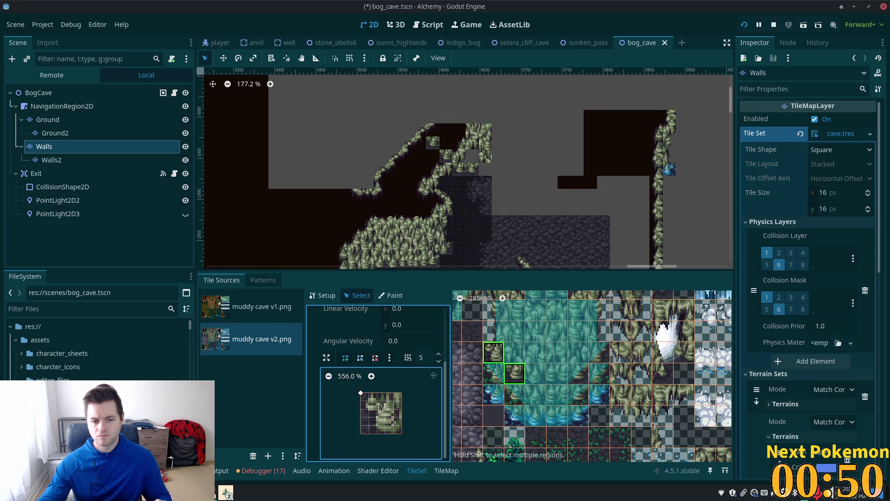
left_click(401, 433)
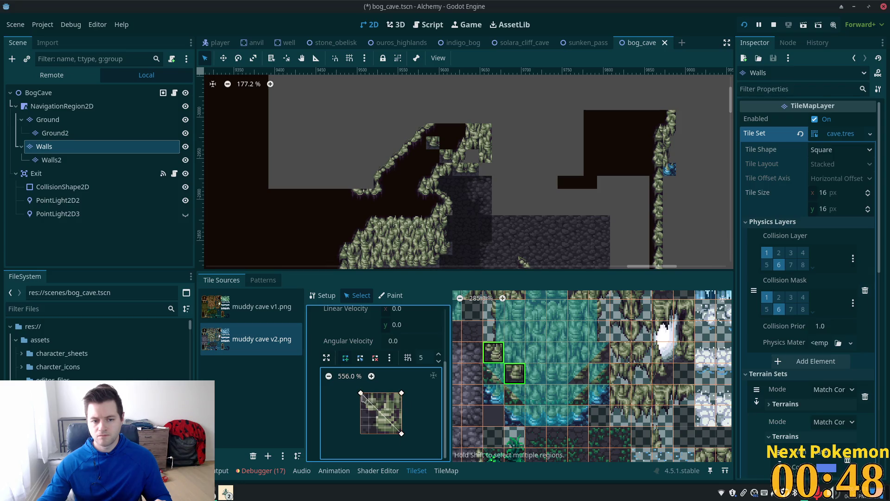
left_click(361, 393)
Select another wall tile and its neighbour and give them a triangular collision polygon.
left_click(592, 356)
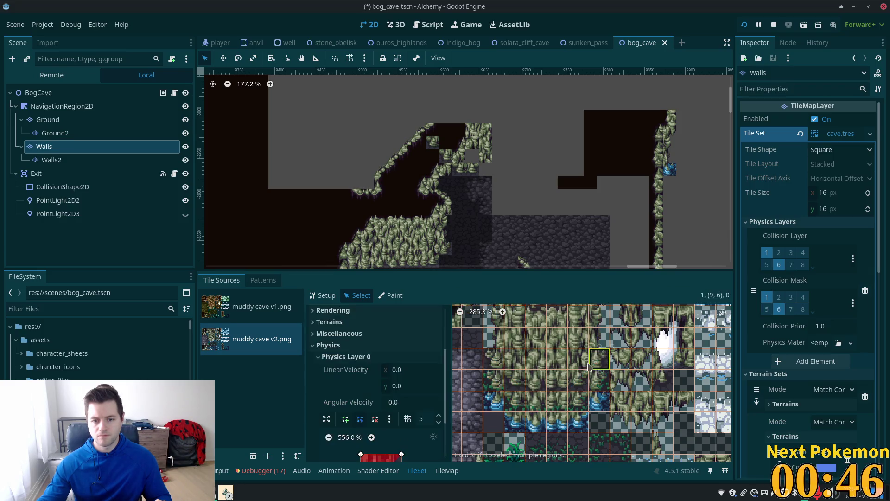
left_click(579, 384, "shift")
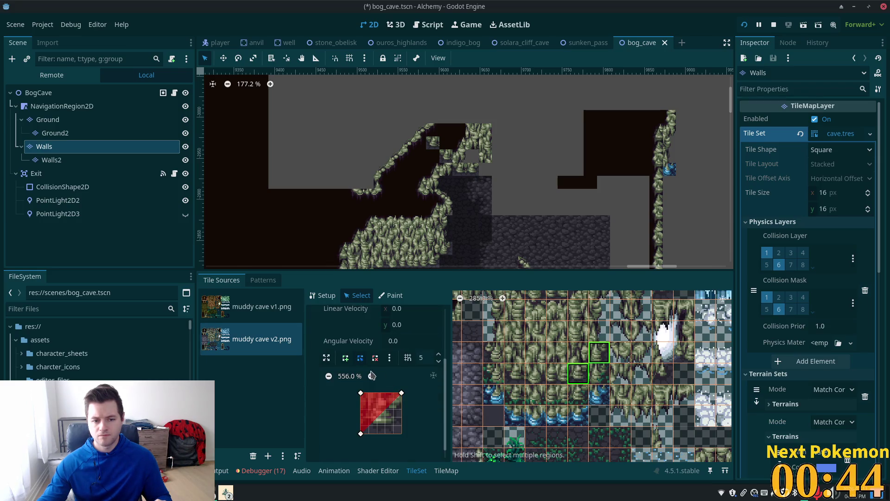
left_click(346, 360)
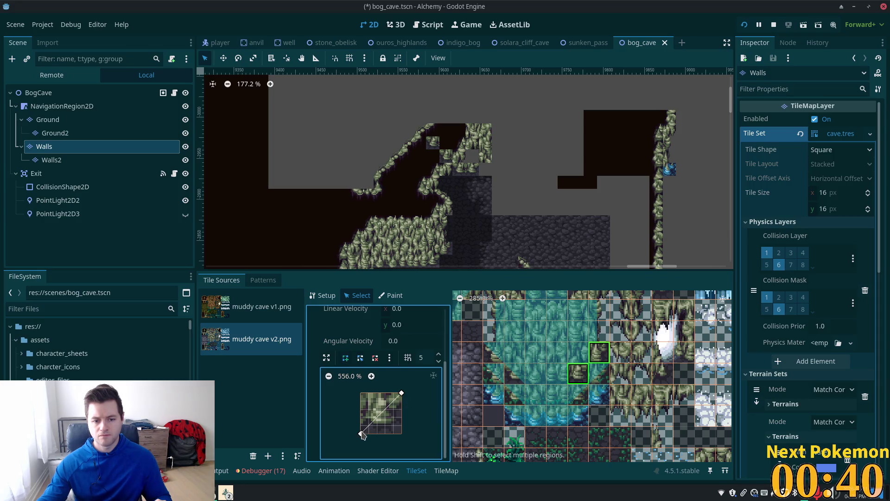
left_click(401, 394)
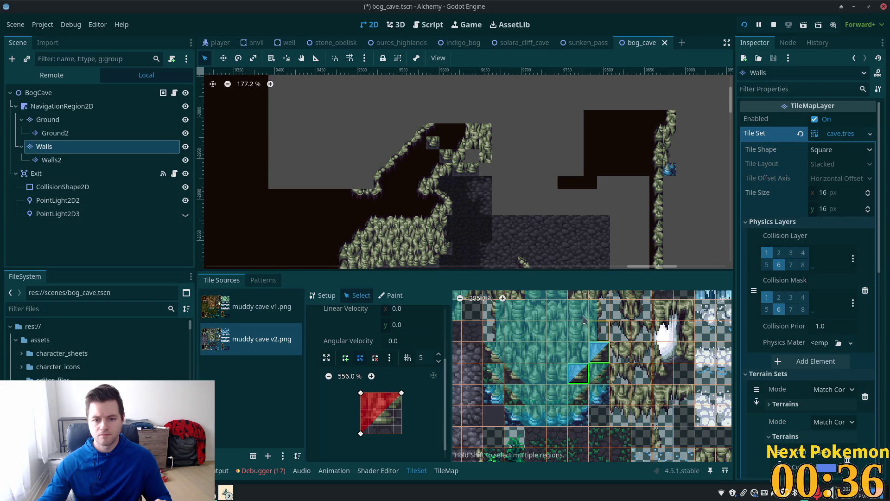
Give the two stacked edge wall tiles a half-width collision rectangle, then save bog_cave.
left_click(599, 313)
left_click(599, 330, "shift")
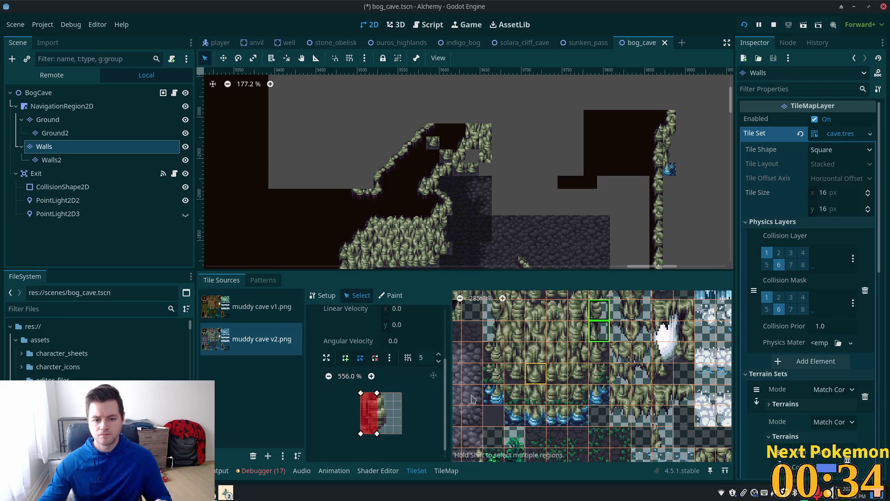
left_click(361, 393)
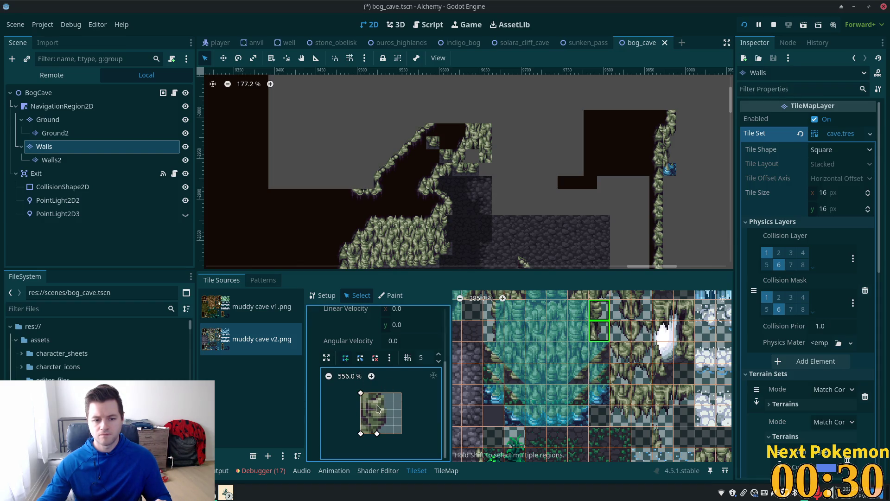
left_click(362, 394)
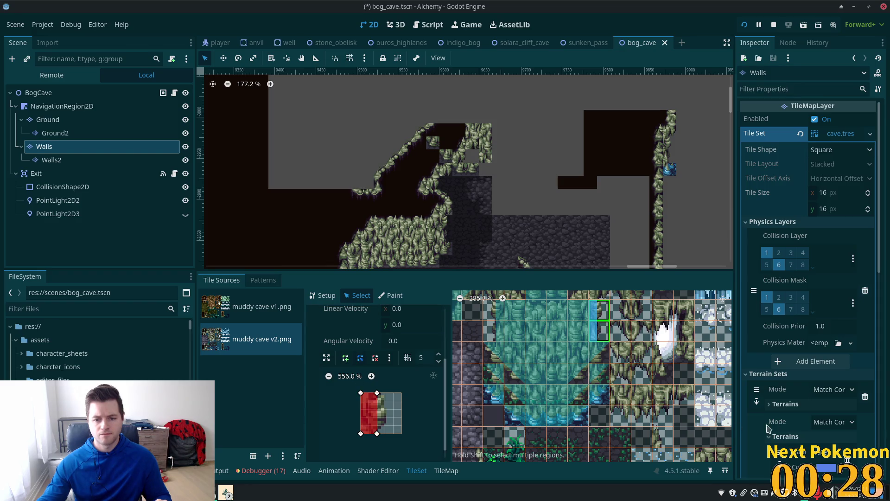
left_click(412, 401)
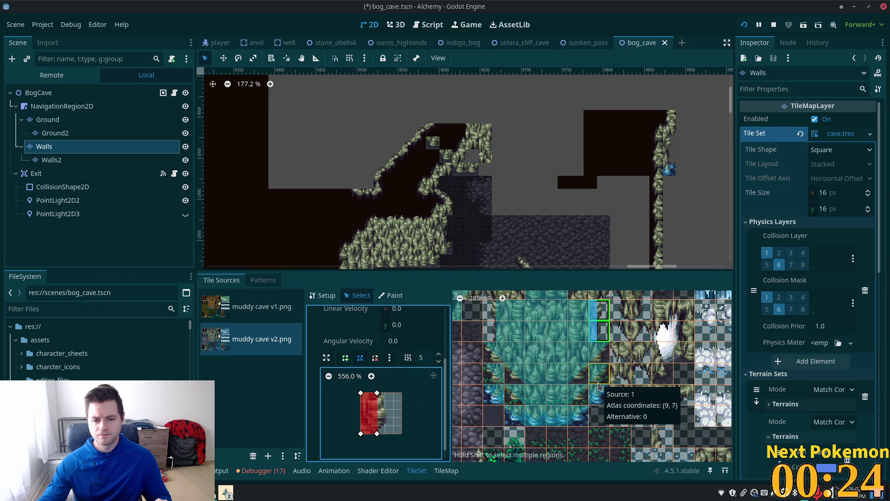
key("ctrl+s")
scroll(608, 378, "down", 4)
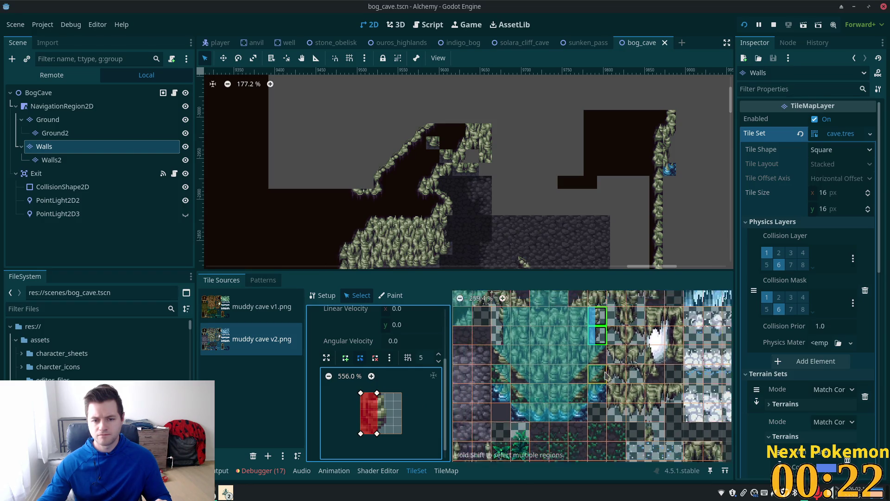
scroll(605, 376, "down", 3)
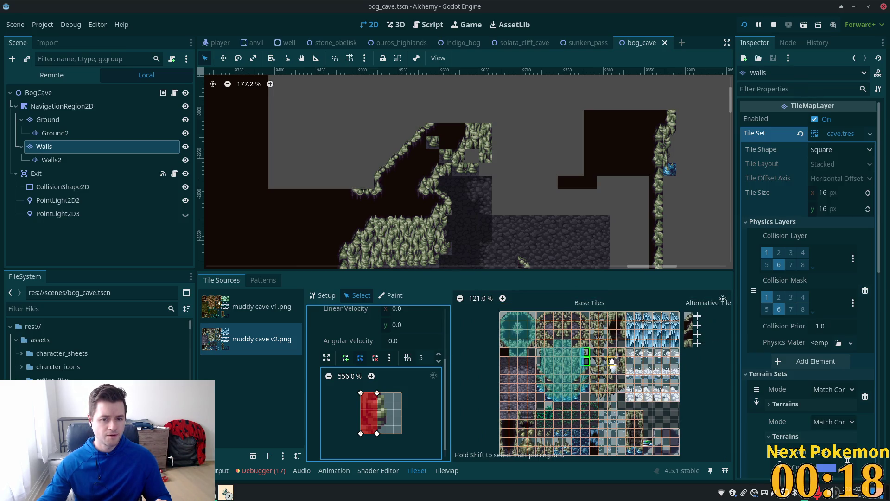
Run the Alchemy game with F5 to test the new collisions, then return to the editor.
key("F5")
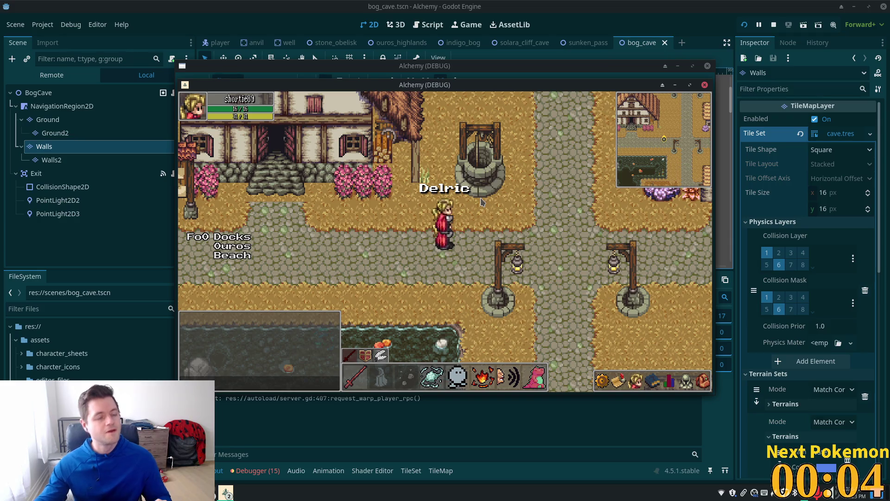
left_click(585, 10)
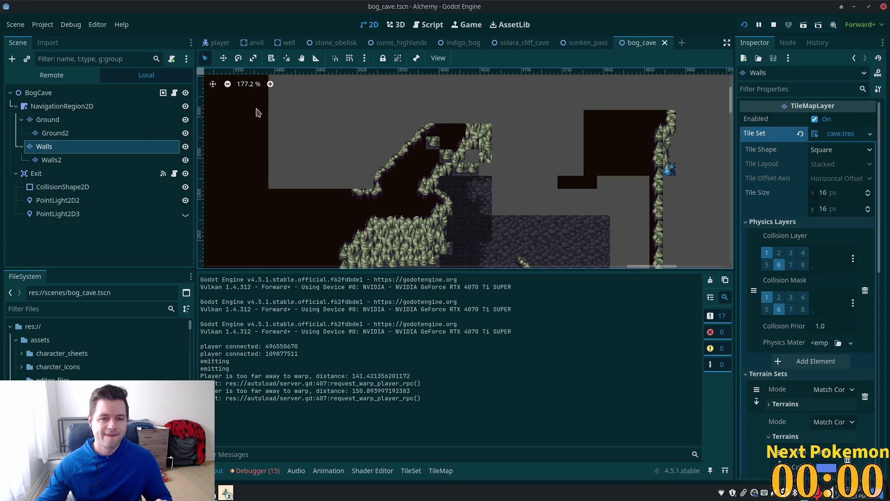
On the Walls layer, erase a block of wall tiles, undo it, then erase a smaller block.
left_click(55, 133)
left_click(45, 146)
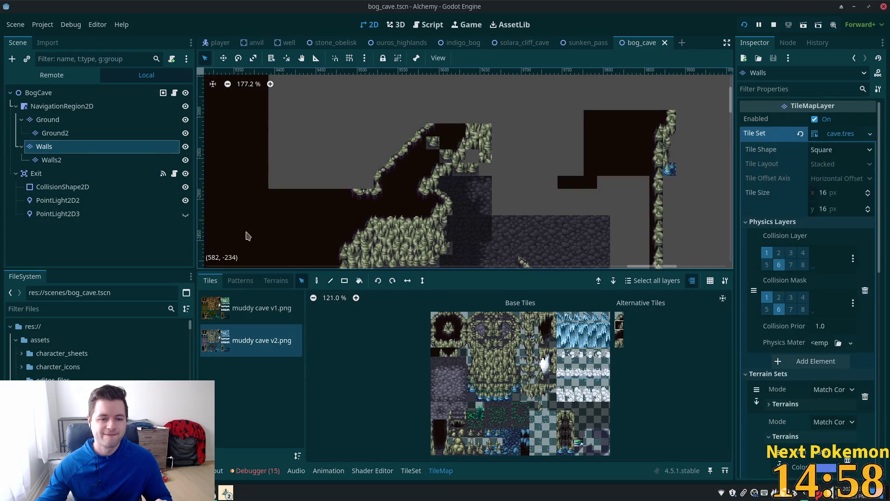
mouse_move(325, 93)
left_mouse_down()
mouse_move(400, 188)
mouse_move(512, 249)
left_mouse_up()
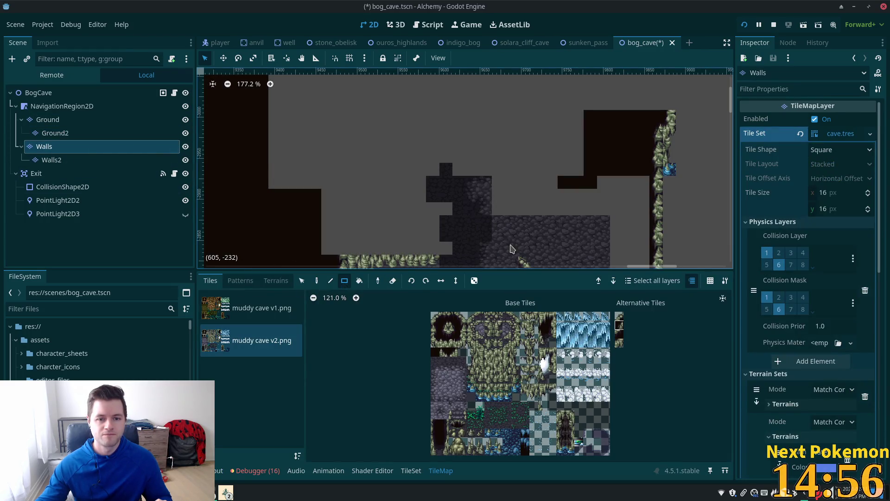
scroll(492, 231, "down", 2)
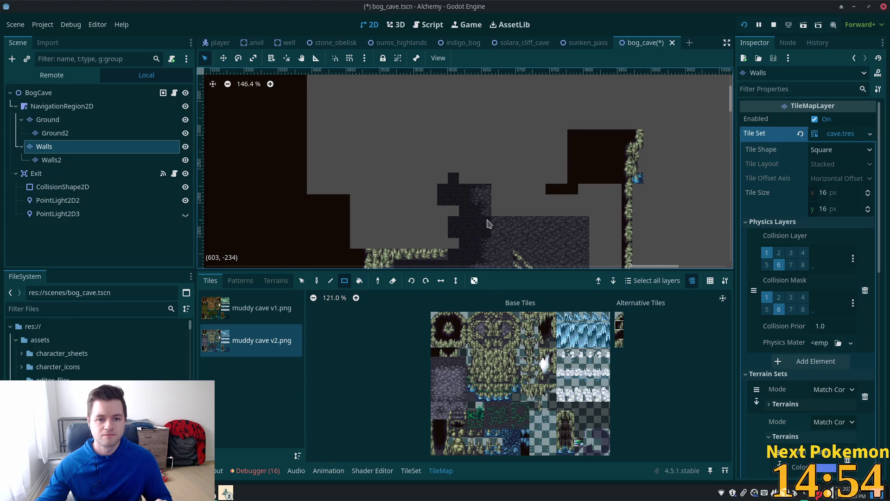
mouse_move(480, 218)
left_mouse_down()
mouse_move(465, 113)
mouse_move(463, 125)
left_mouse_up()
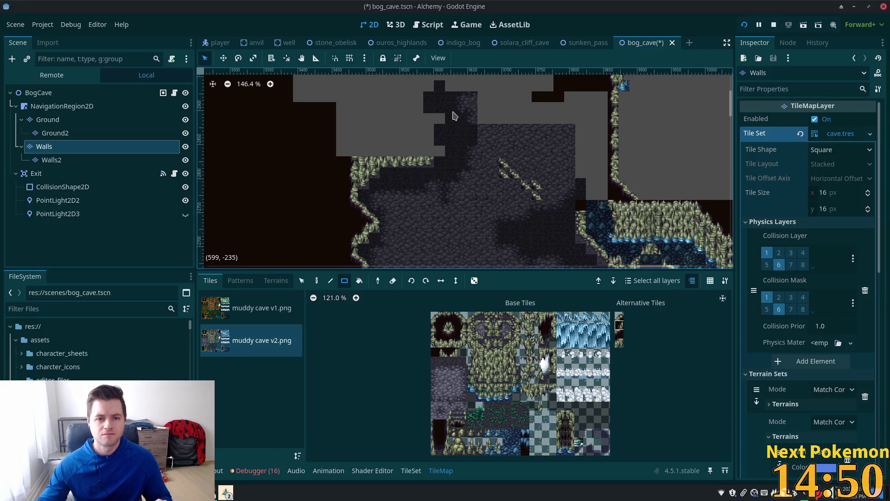
key("ctrl+z")
scroll(334, 139, "up", 3)
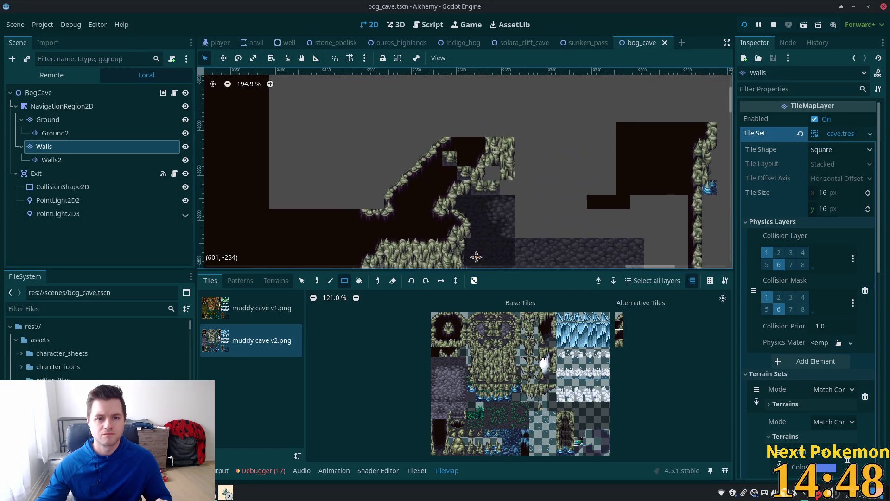
mouse_move(325, 139)
left_mouse_down()
mouse_move(526, 211)
mouse_move(526, 219)
left_mouse_up()
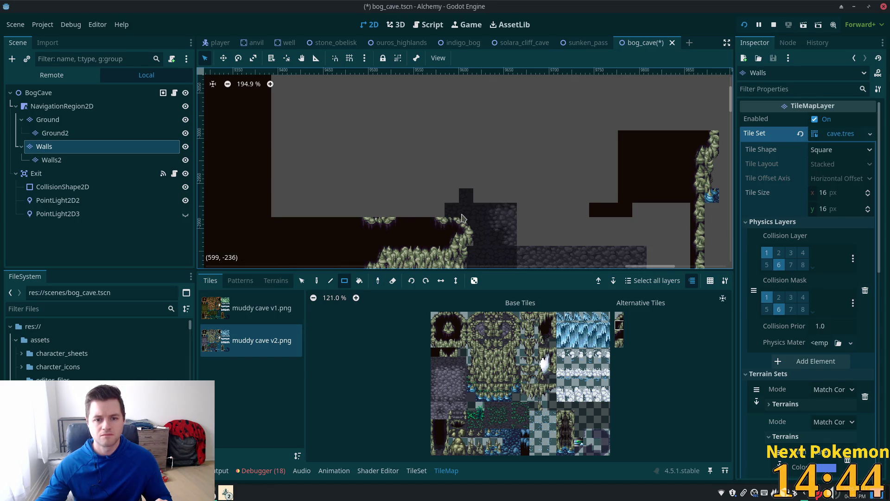
scroll(461, 218, "up", 3)
Try clearing the same area on the Walls2 layer, then return to the Walls layer.
left_click(51, 159)
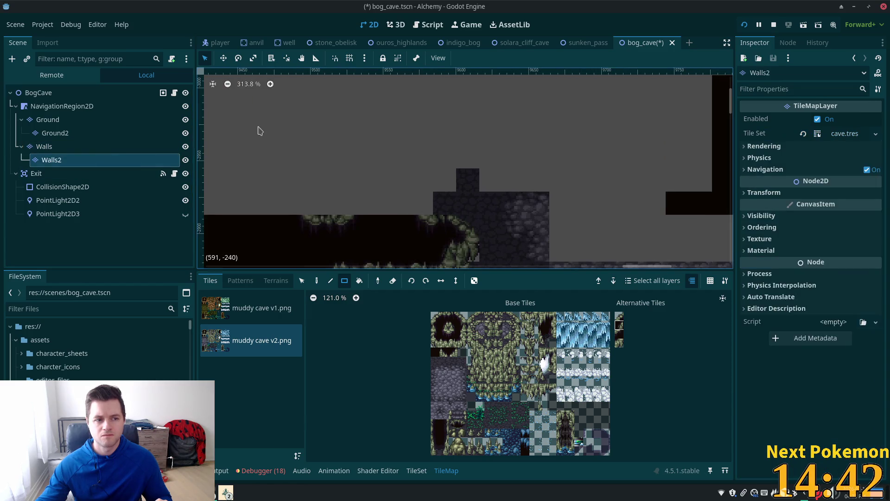
left_click_drag(258, 131, 543, 235)
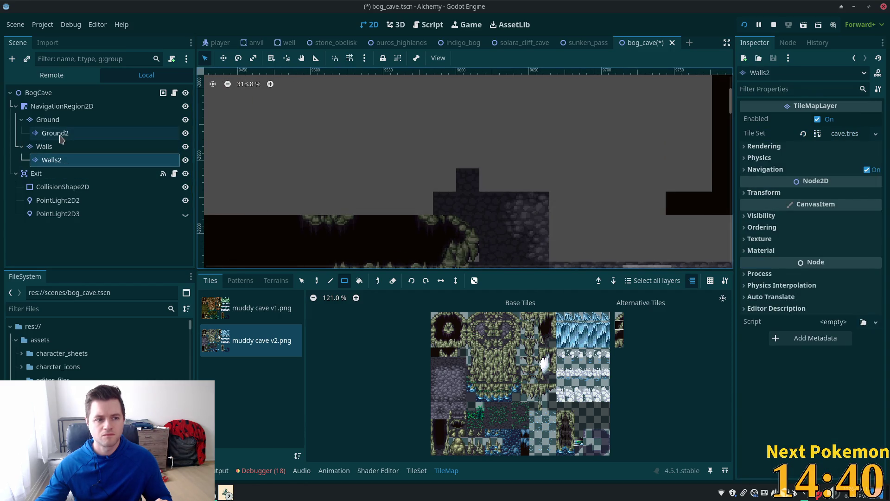
left_click(69, 146)
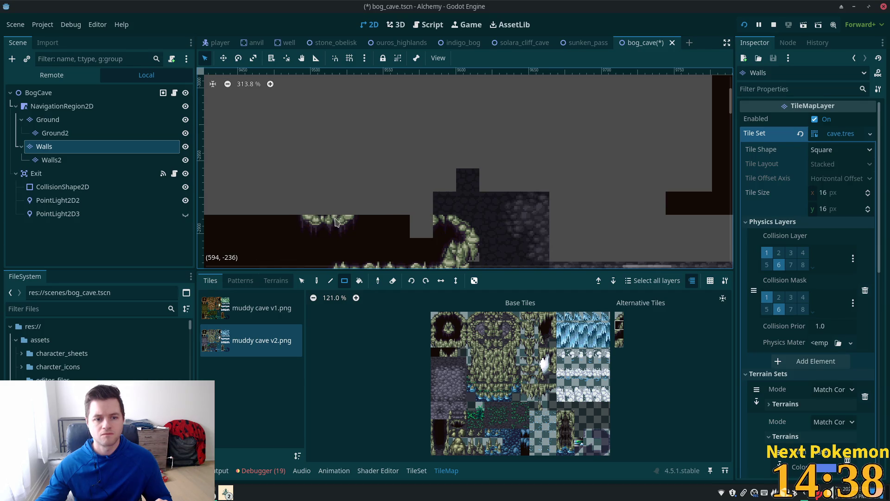
Save bog_cave, pan across the edited cave walls, and run the Alchemy game again.
key("ctrl+s")
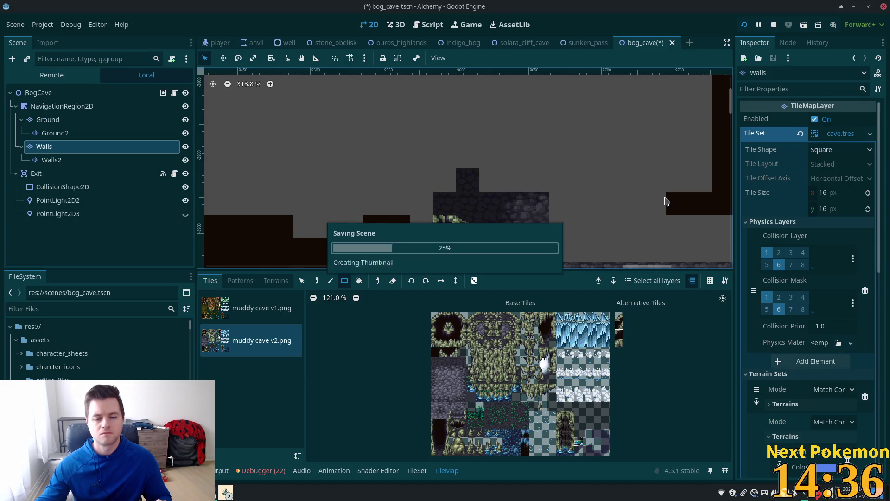
scroll(589, 189, "down", 4)
left_click_drag(598, 218, 495, 95)
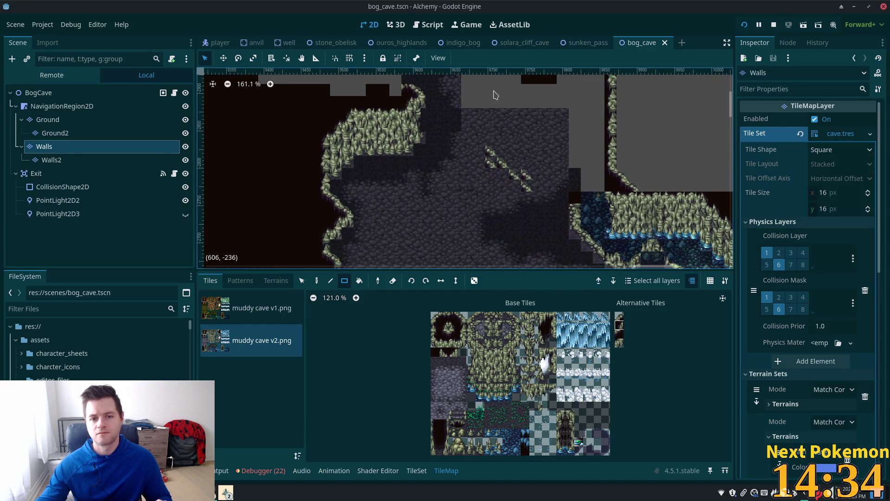
left_click(745, 26)
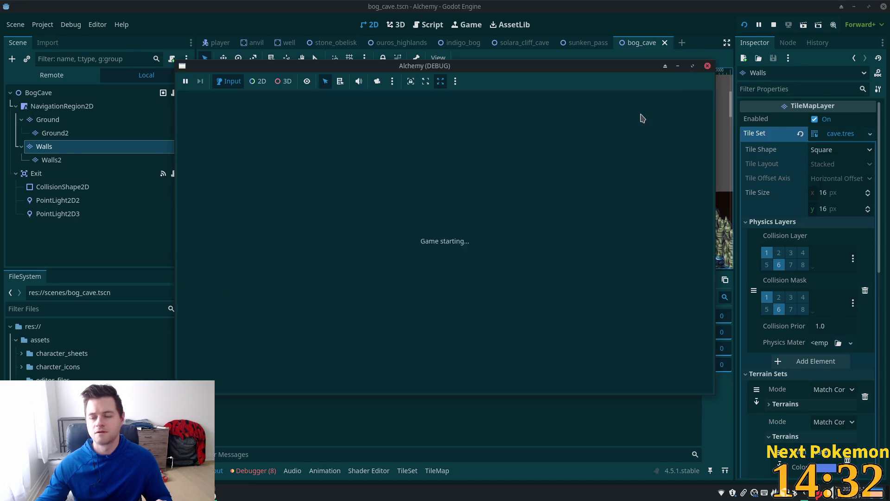
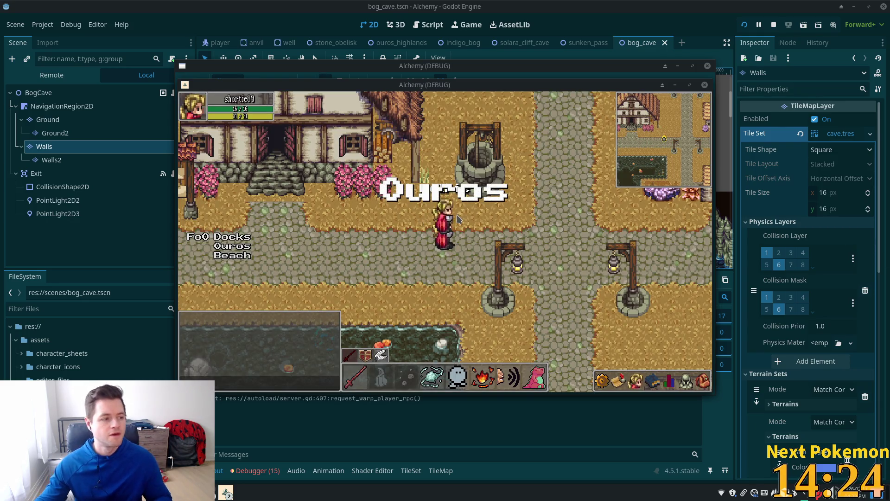
Walk the player from Ouros town past the river bridge and up the cliff into Ouros Highlands.
key("a")
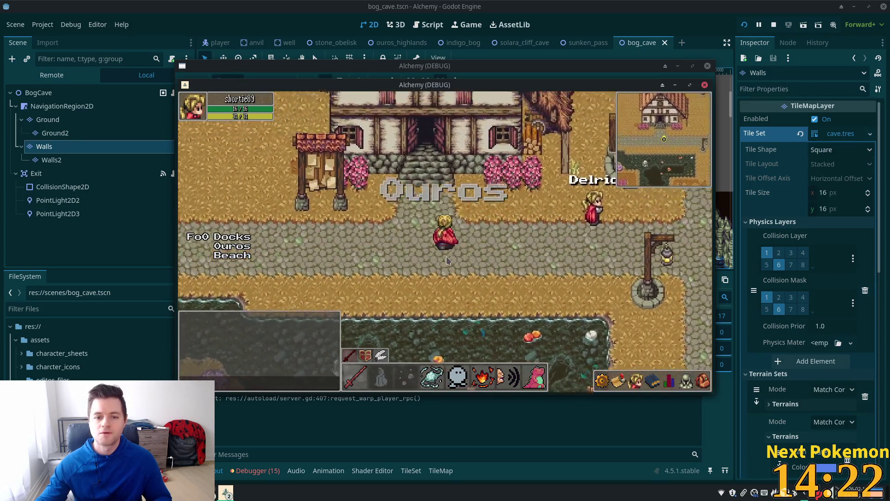
key("w")
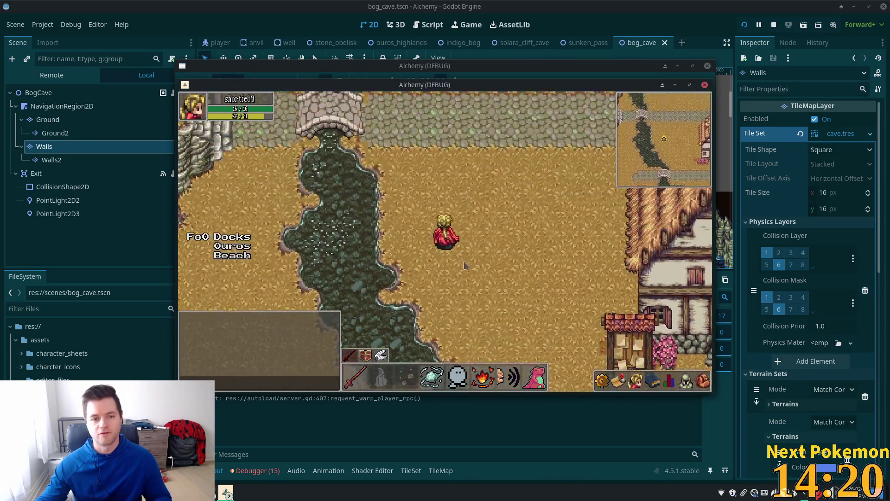
key("w")
key("a")
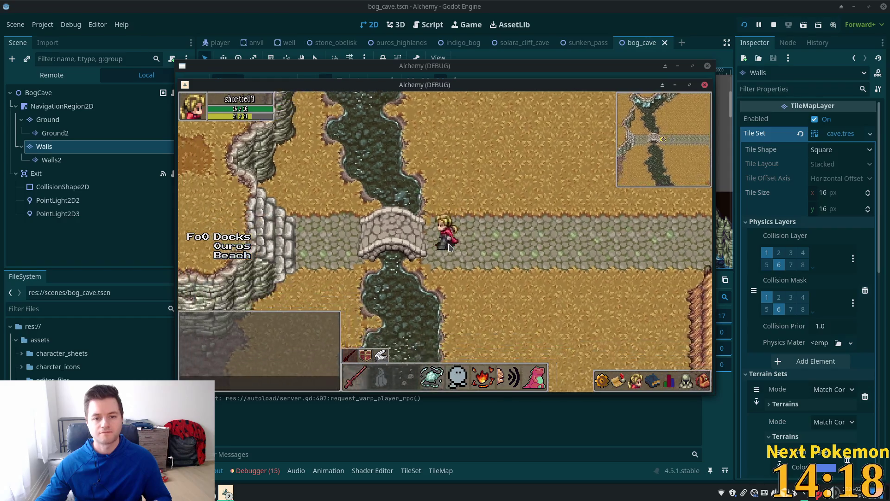
key("d")
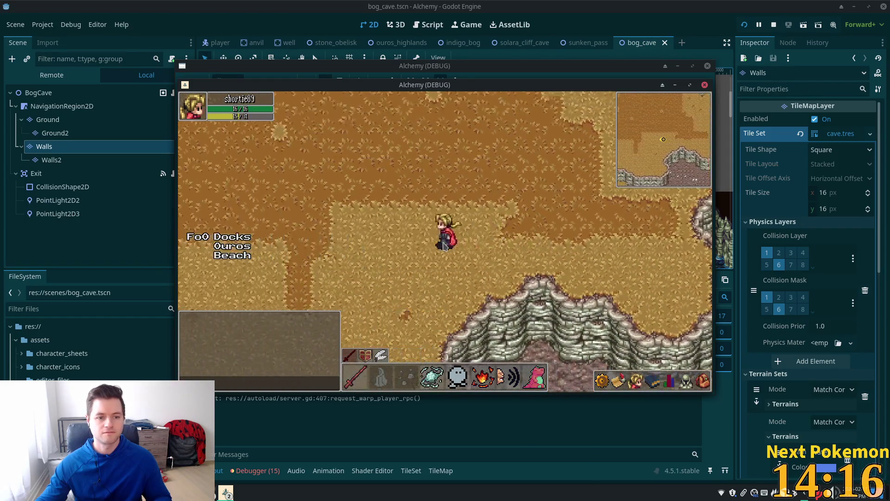
key("w")
key("a")
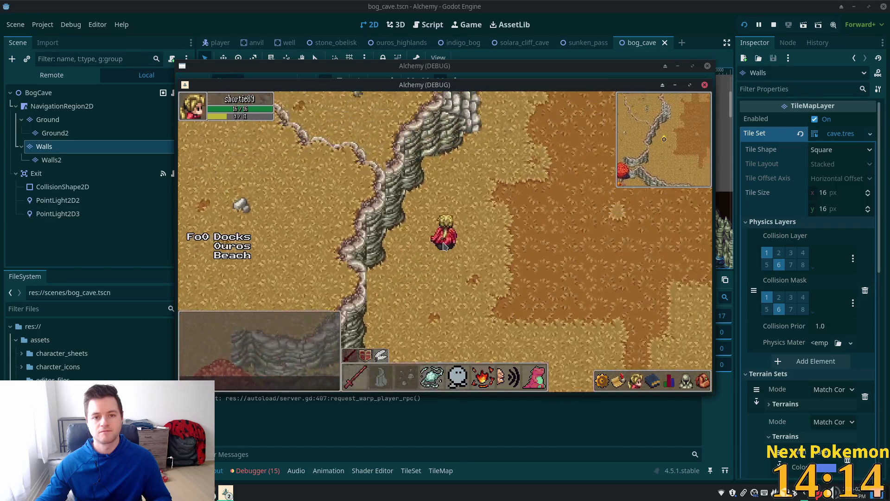
key("w")
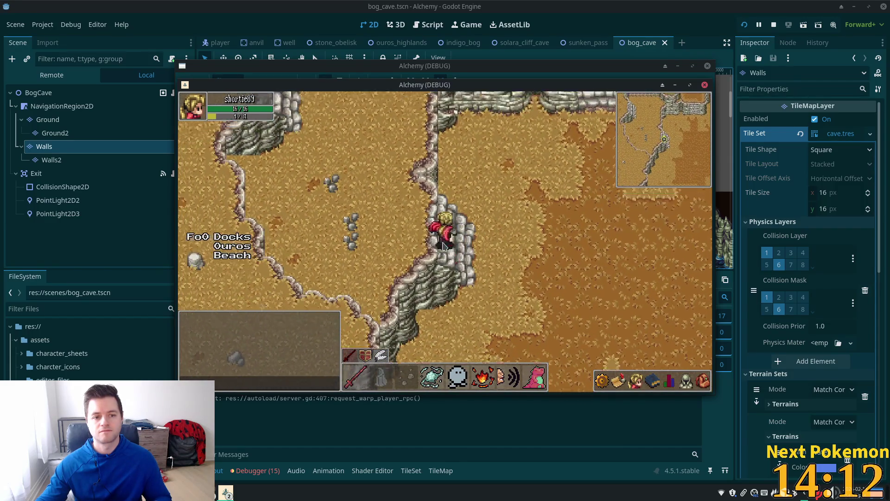
Walk the player left through Ouros Highlands into Verdigris Meadows.
key("a")
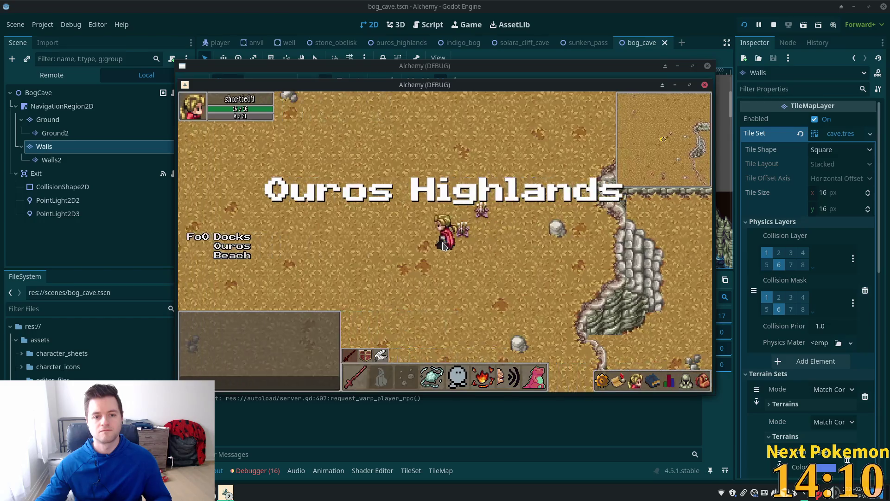
key("w")
key("a")
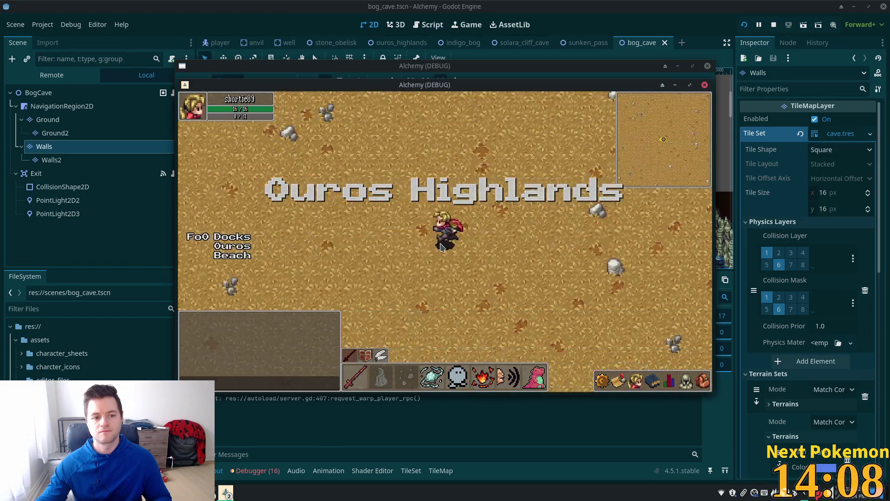
key("w")
key("a")
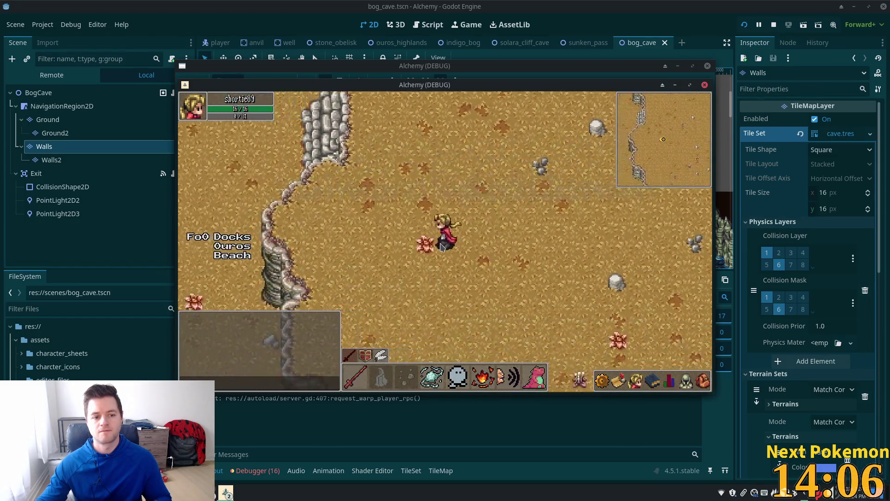
key("a")
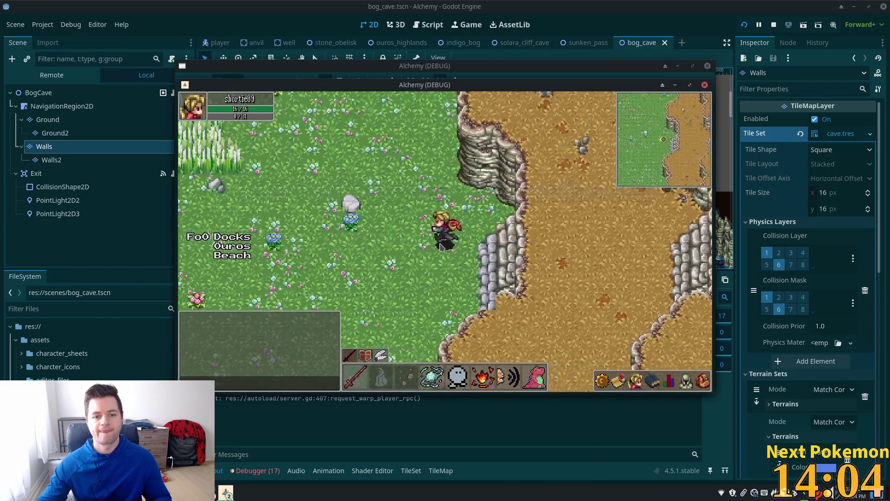
Cross the meadow past the pink and large trees into Indigo Bog.
key("w")
key("a")
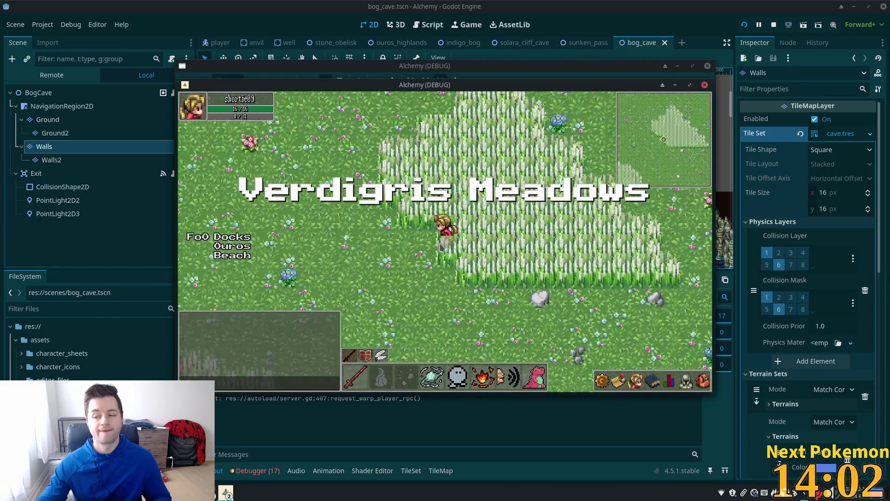
key("w")
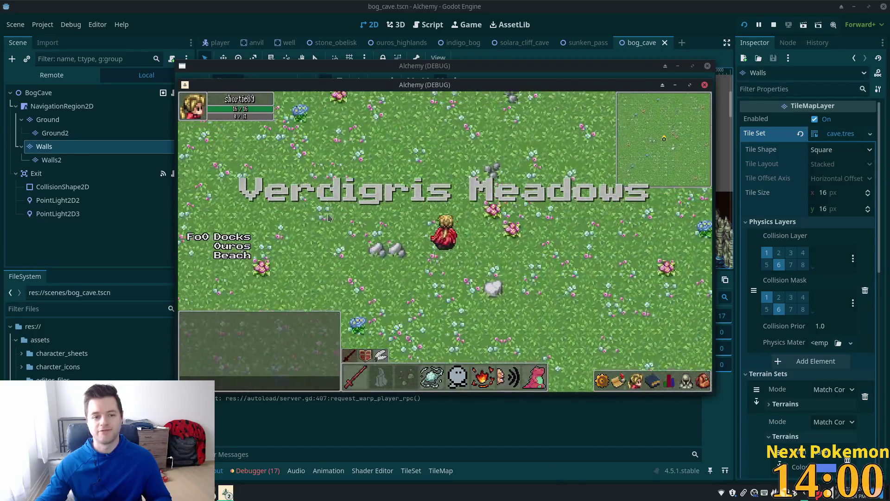
key("a")
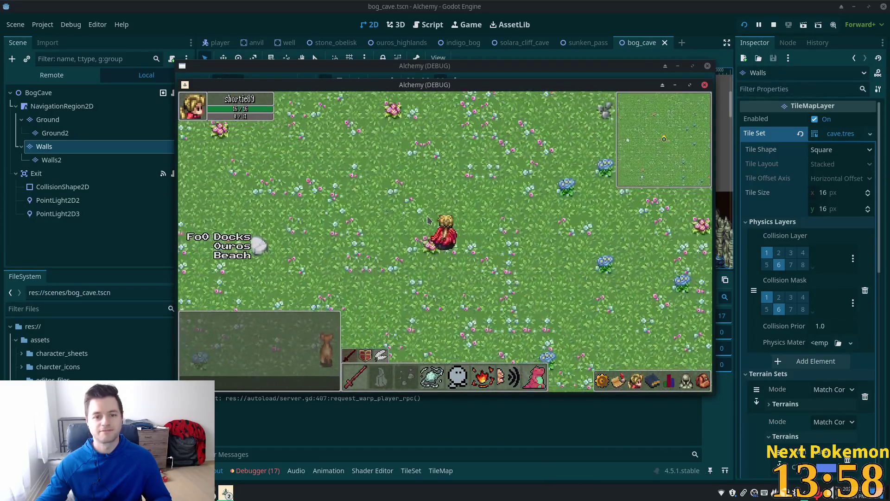
key("w")
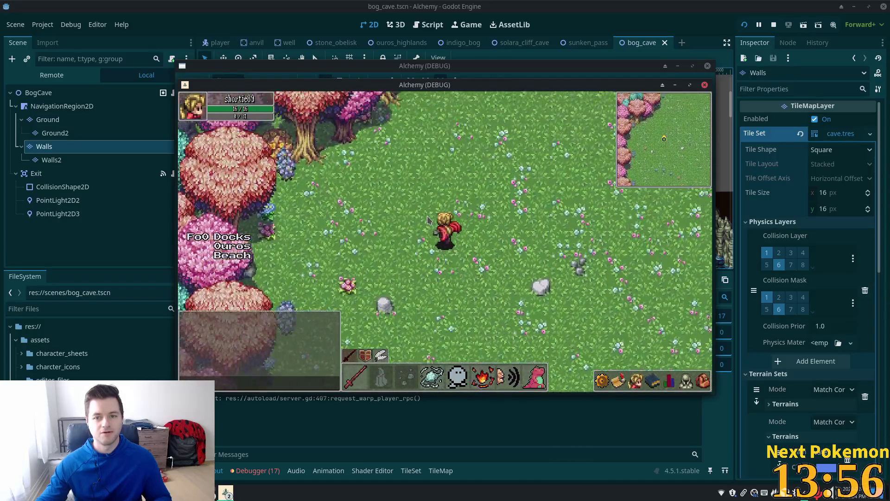
key("w")
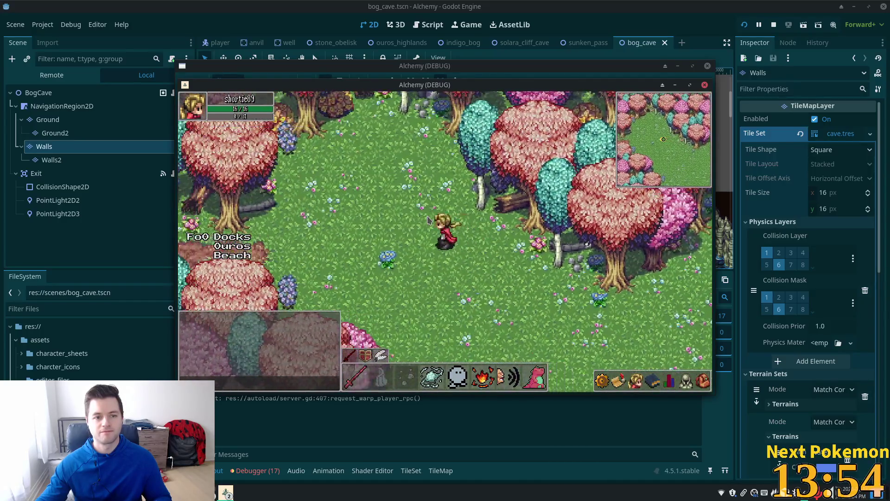
key("a")
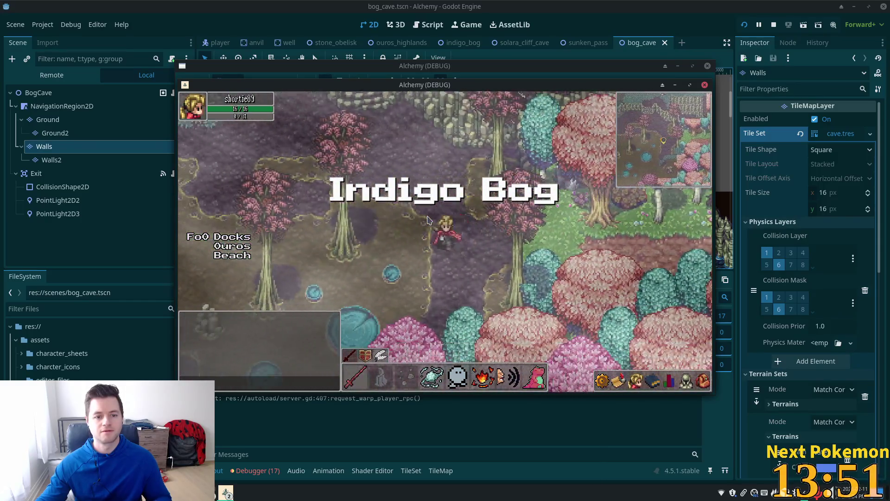
Walk the player around Indigo Bog toward the cave cliffs.
key("s")
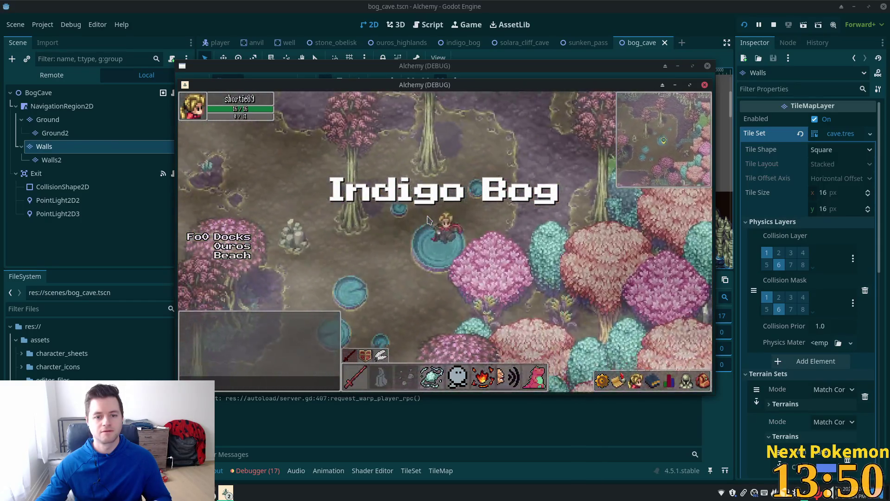
key("w")
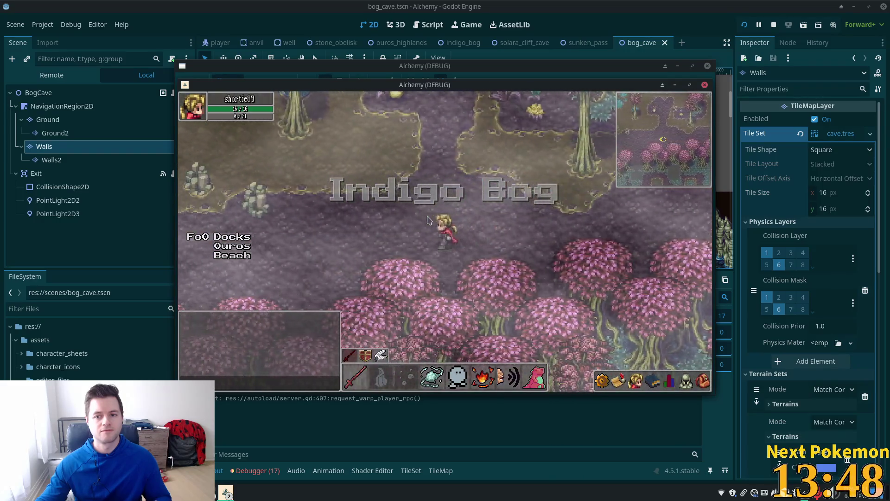
key("a")
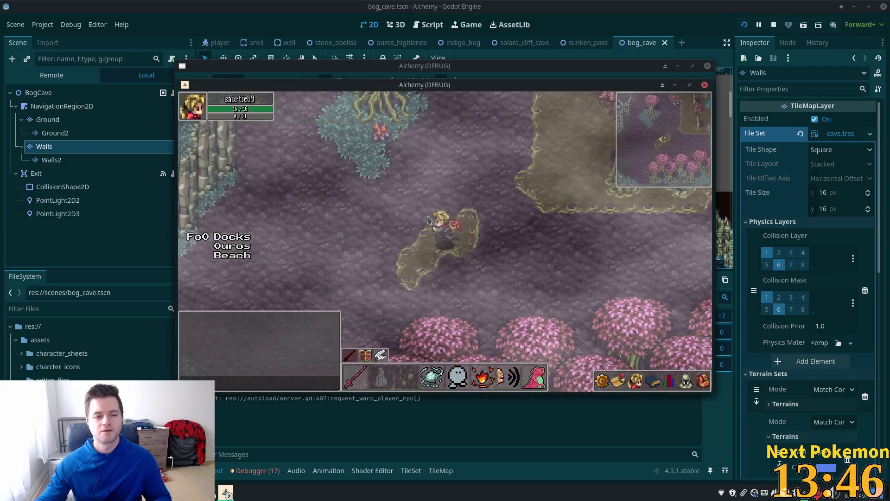
key("s")
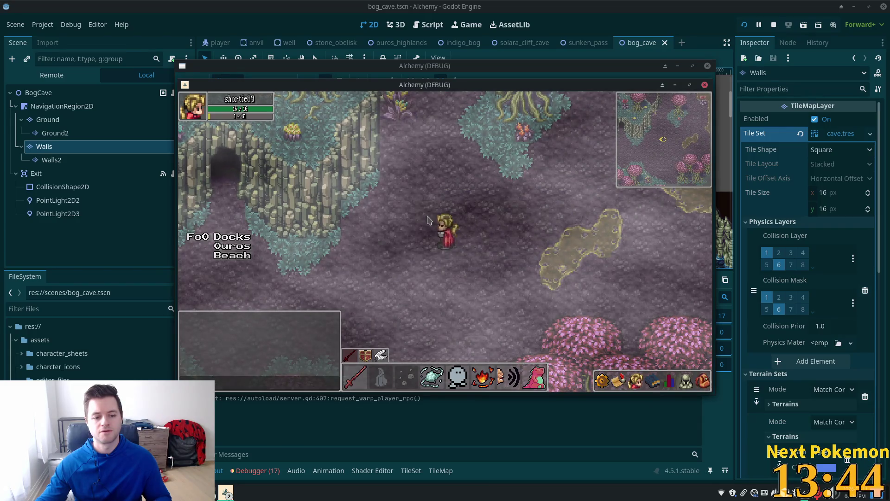
Show the debugger's Errors list and restart the running game.
left_click(257, 472)
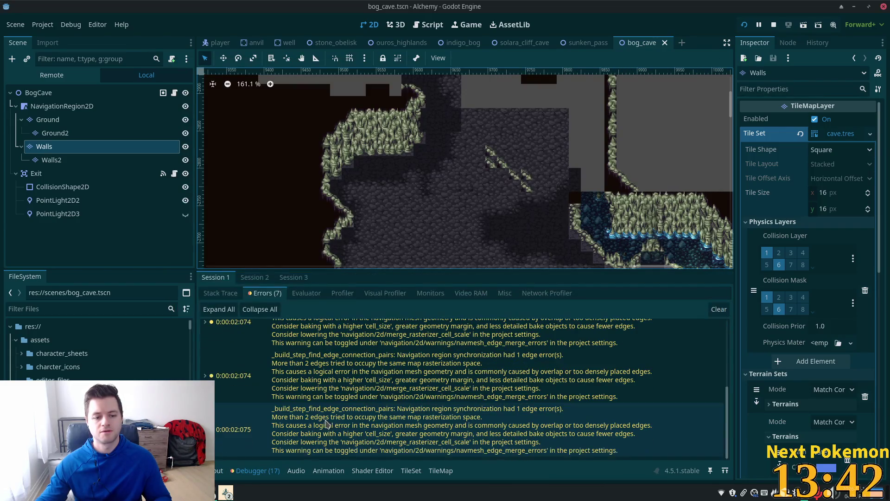
scroll(520, 365, "up", 5)
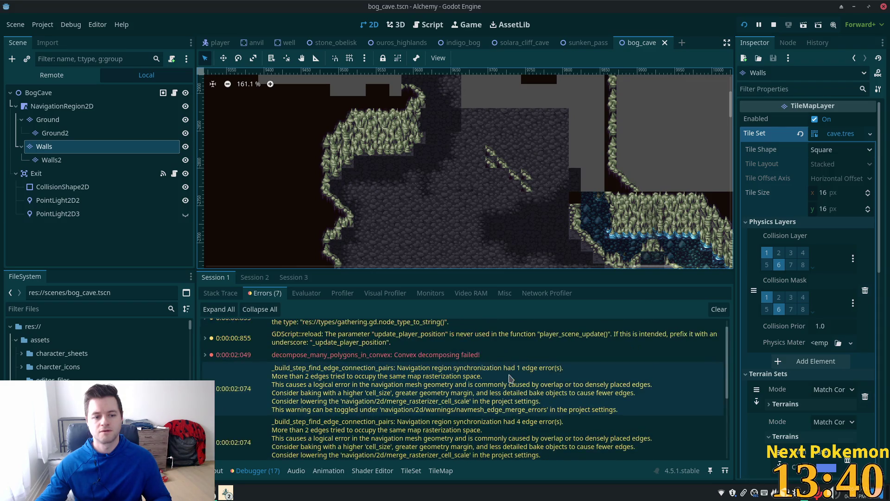
left_click(746, 26)
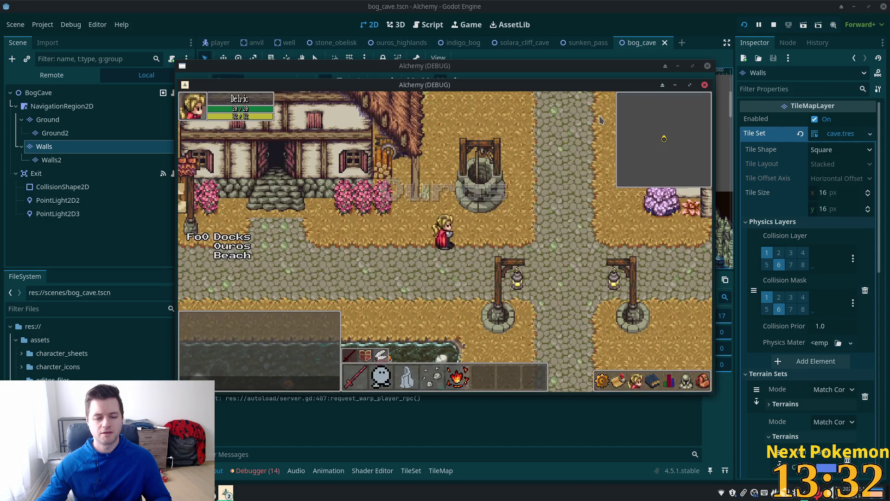
Return to the editor and scroll the errors, including the failed convex decomposition.
left_click(616, 4)
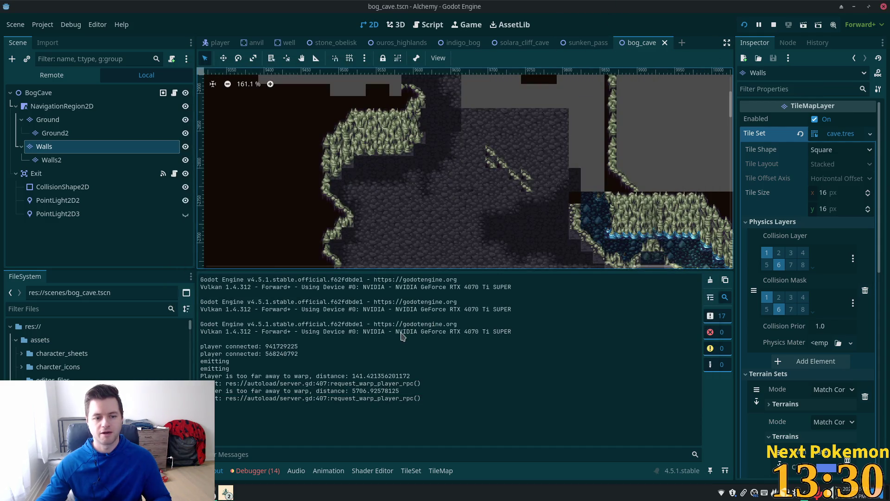
left_click(255, 470)
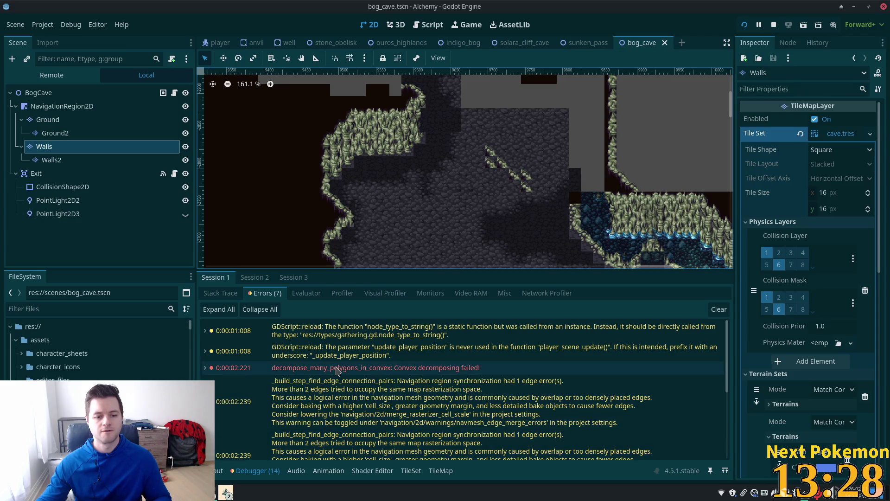
scroll(357, 371, "down", 2)
scroll(357, 371, "down", 3)
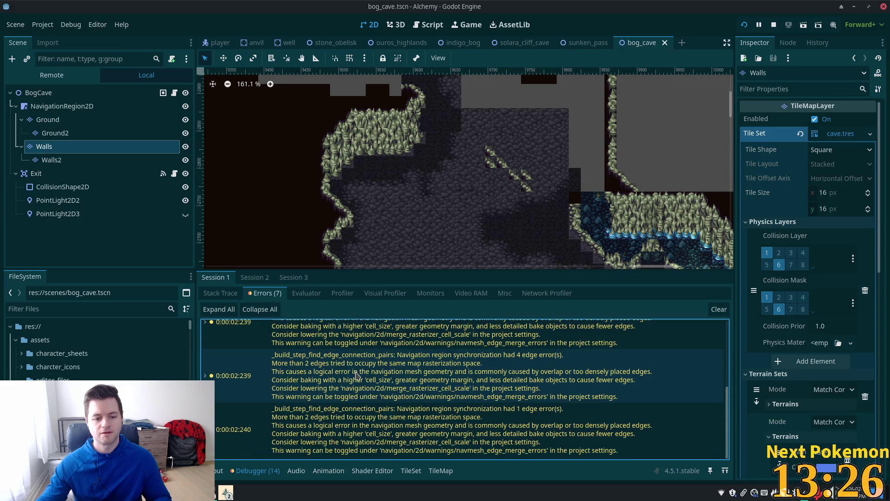
scroll(357, 373, "up", 5)
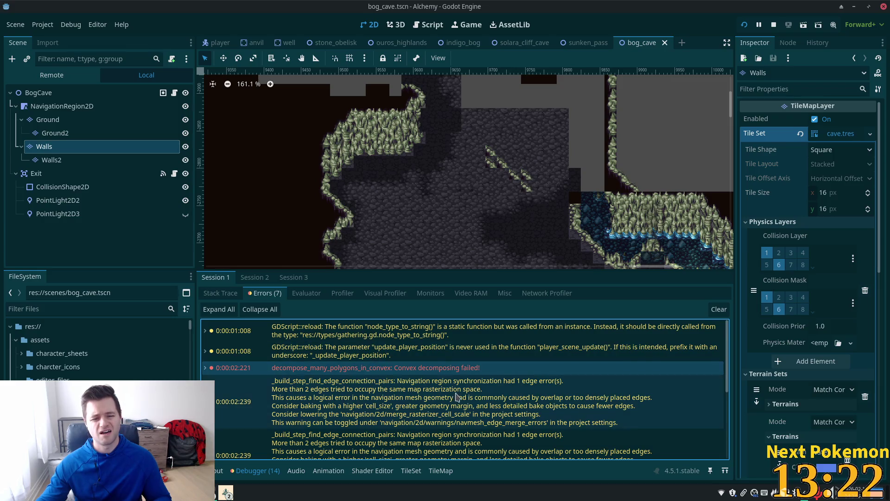
Move the game window aside and send it behind the editor to reveal bog_cave.
mouse_move(411, 377)
key("alt+Tab")
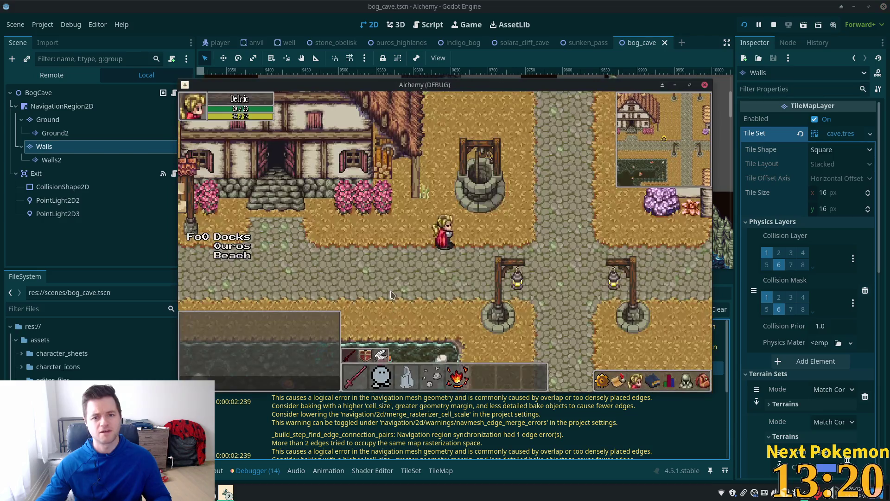
mouse_move(428, 94)
left_mouse_down()
mouse_move(591, 90)
mouse_move(513, 129)
left_mouse_up()
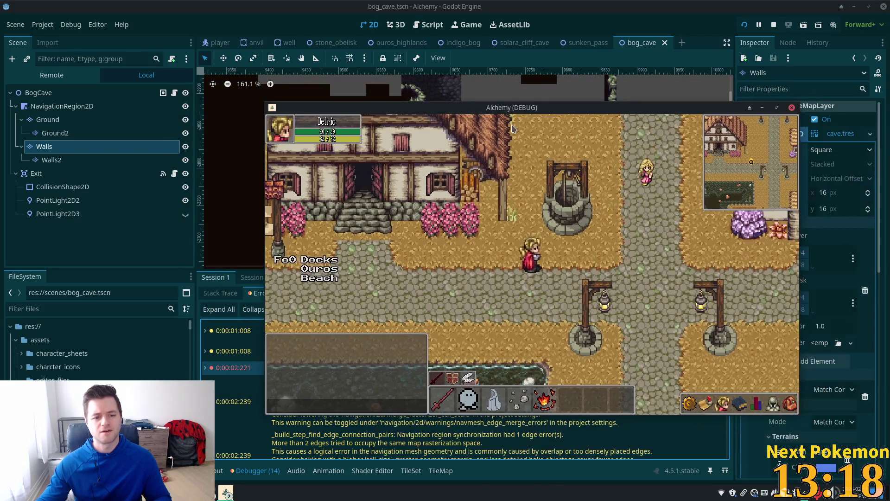
left_click(259, 475)
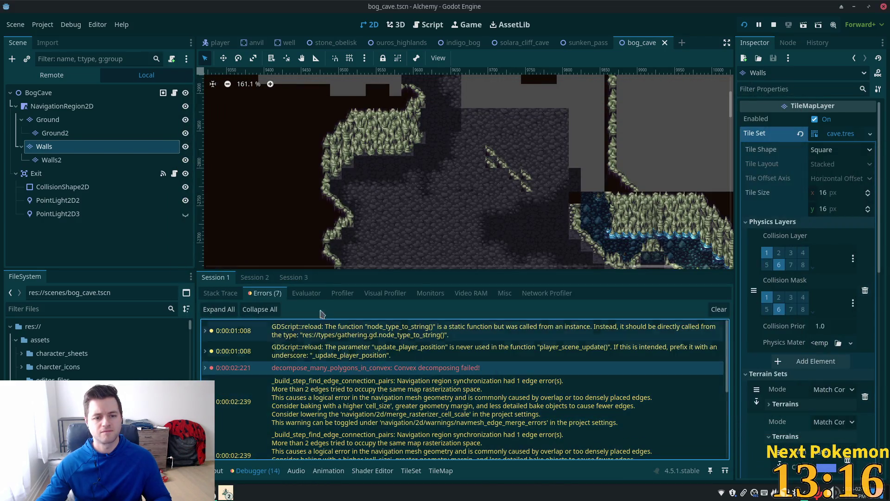
Raise the Alchemy (DEBUG) game window from the taskbar.
mouse_move(226, 491)
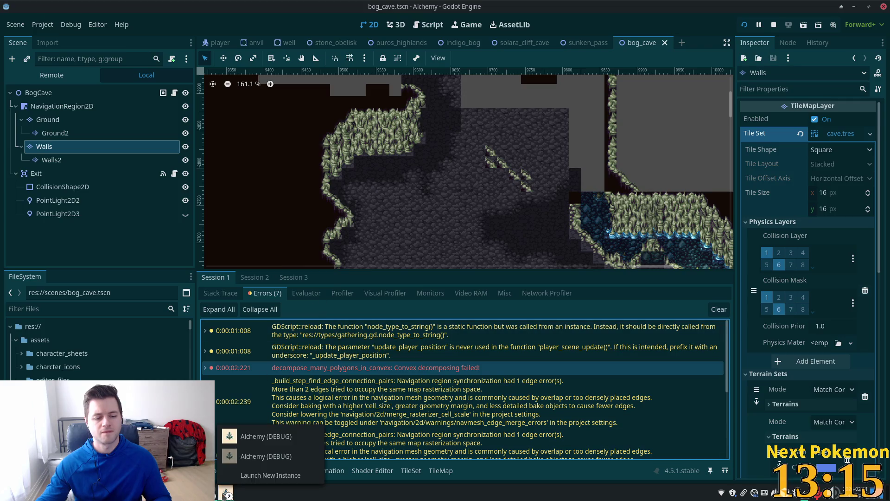
left_click(254, 456)
left_click(260, 430)
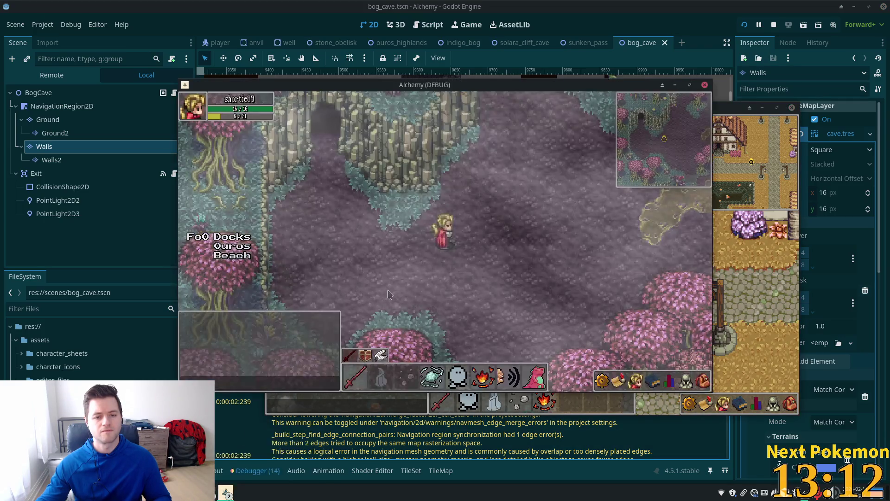
Walk the player through the cave exit and across Sunken Pass to the untiled area.
key("Up")
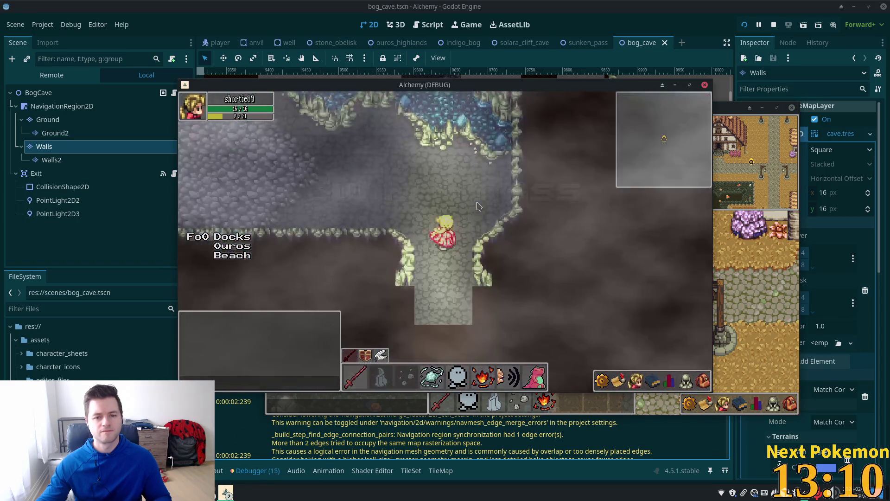
key("Left")
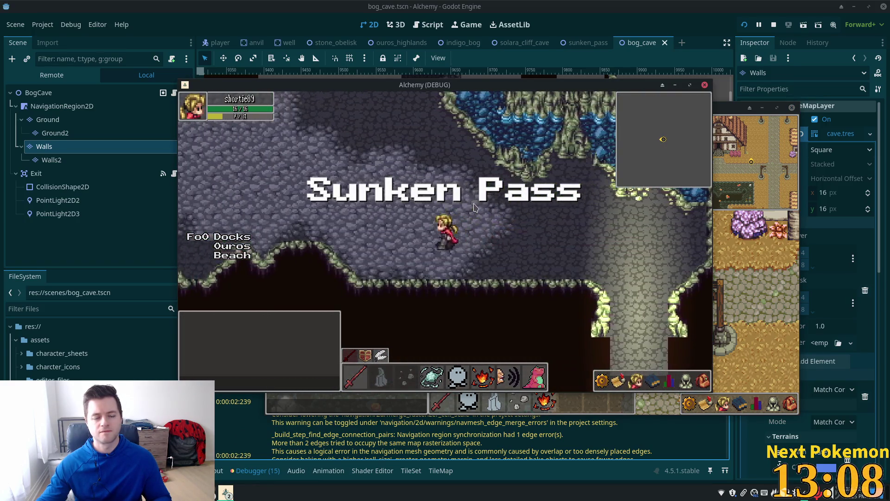
key("Up")
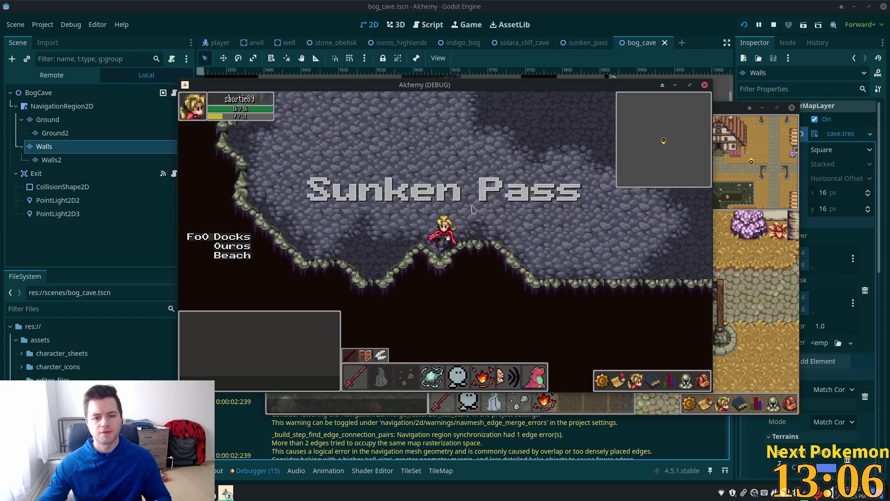
key("Left")
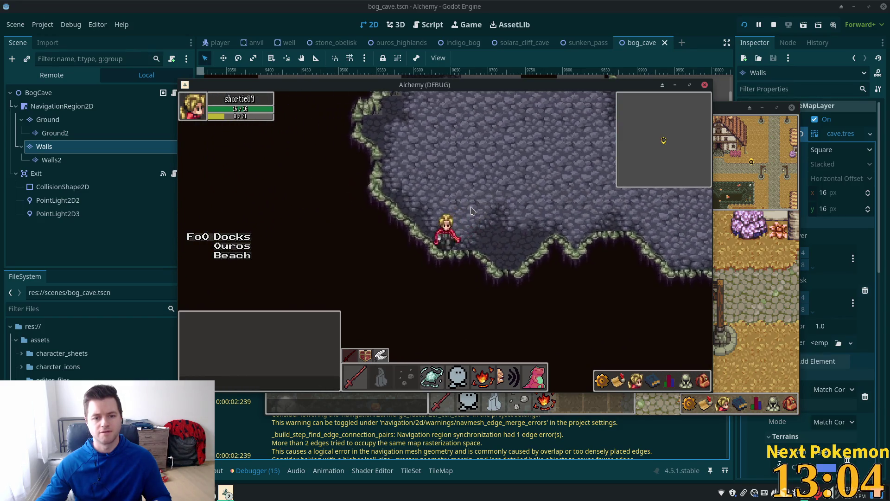
key("Up")
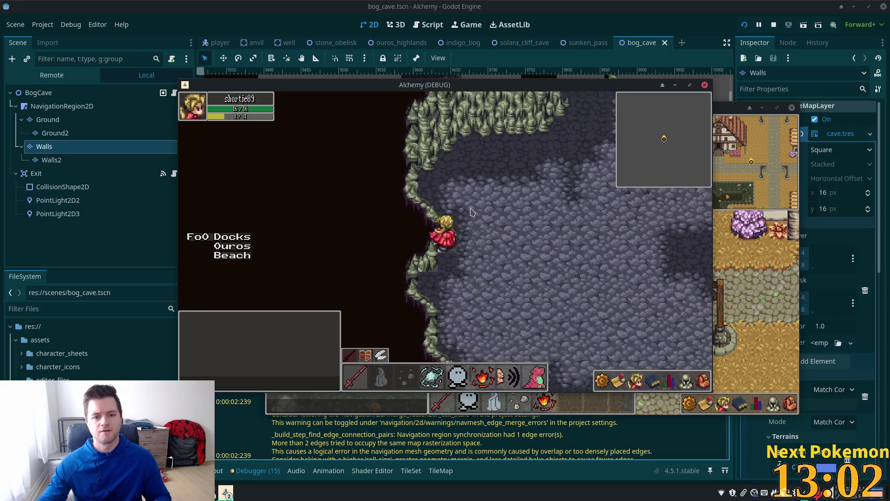
key("Down")
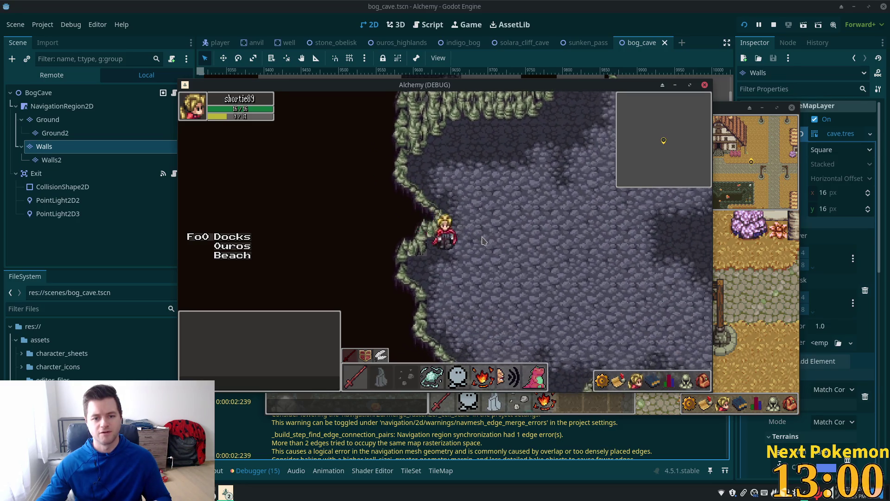
key("Left")
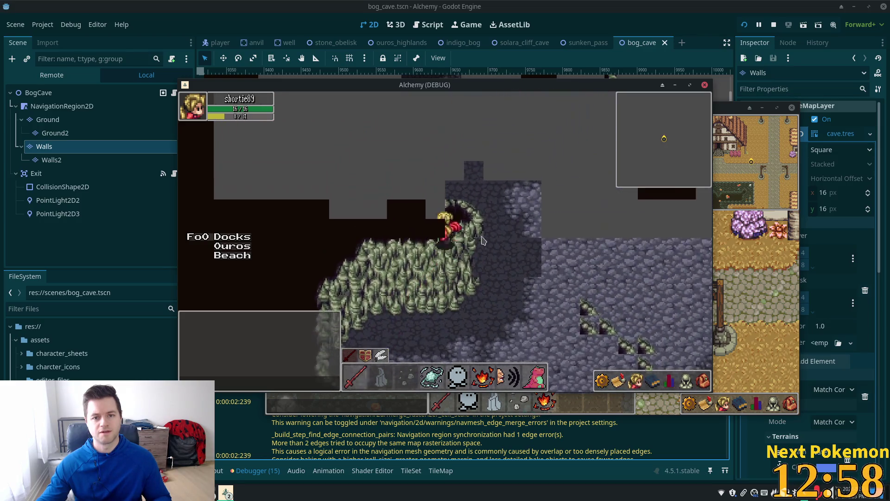
Back in the editor, select the Ground layer and pan to the cave's west wall.
left_click(633, 4)
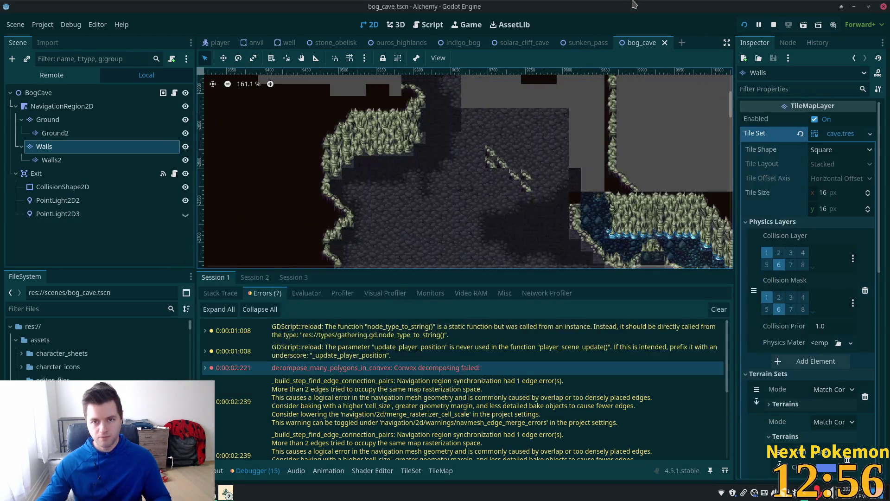
scroll(456, 147, "up", 5)
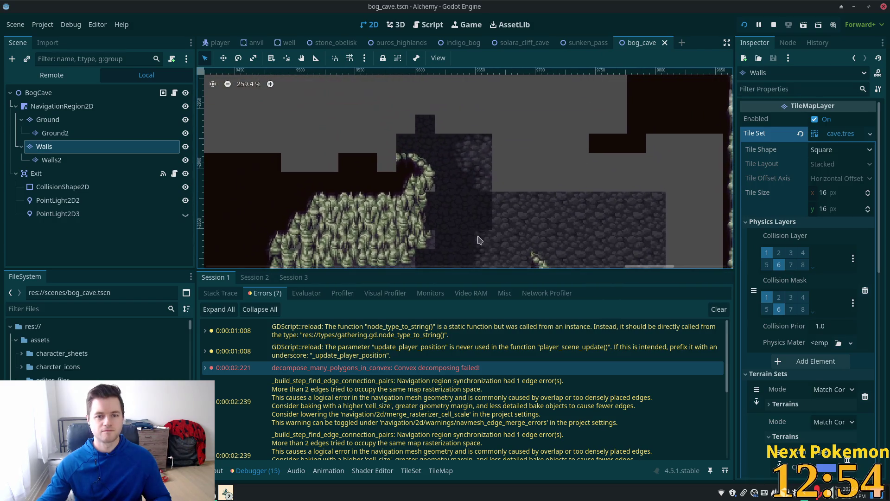
left_click(485, 199)
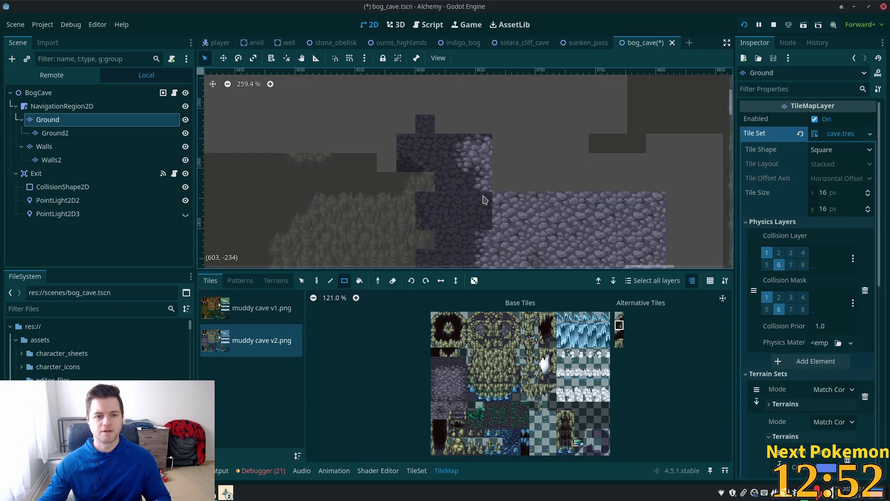
scroll(482, 198, "down", 5)
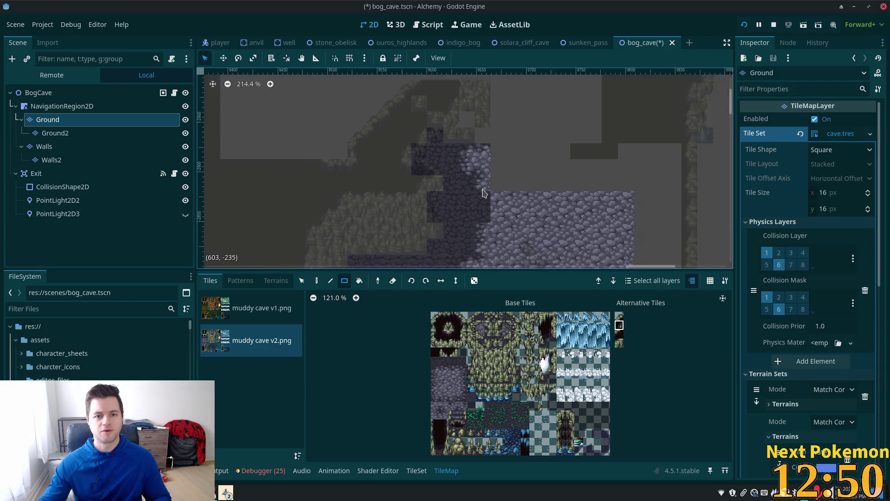
left_click_drag(482, 198, 462, 99)
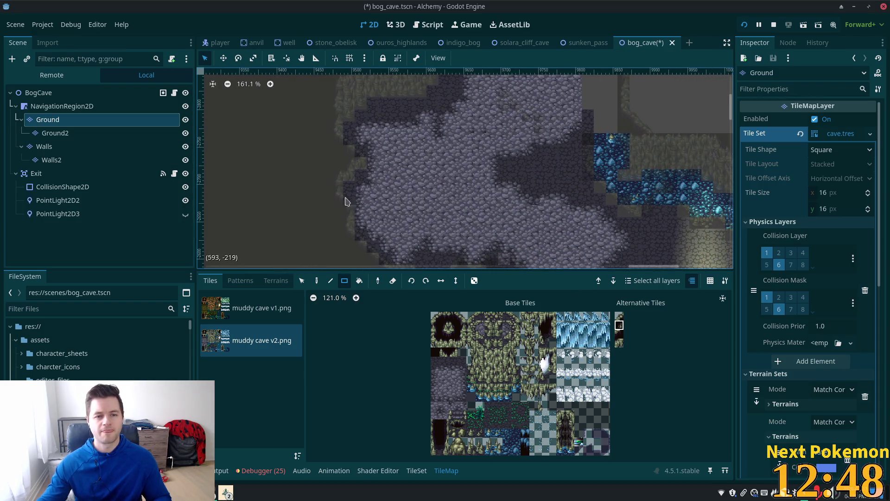
scroll(393, 218, "up", 4)
left_click_drag(298, 157, 391, 183)
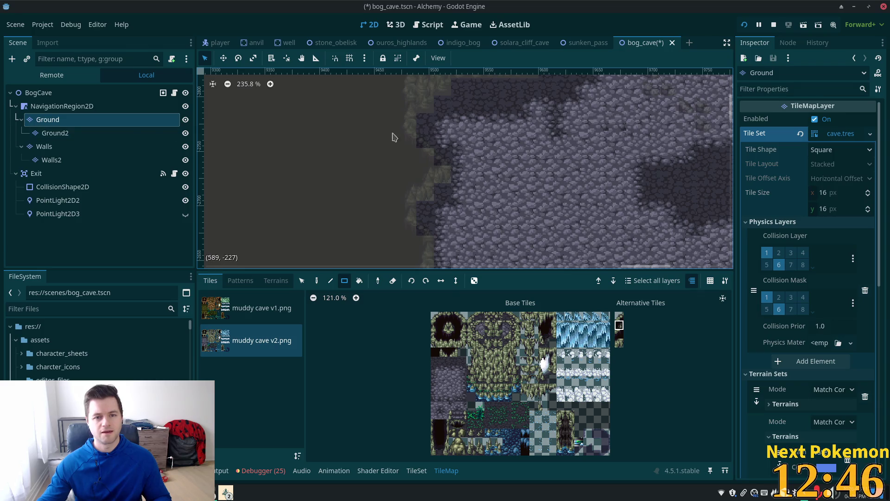
Select Walls2 and toggle the Walls and Walls2 layer visibility to compare their tiles.
left_click(74, 160)
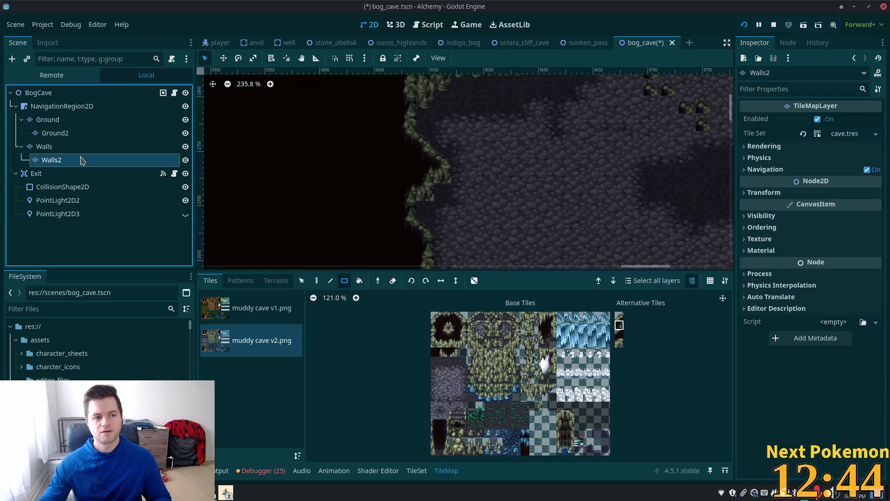
left_click(185, 147)
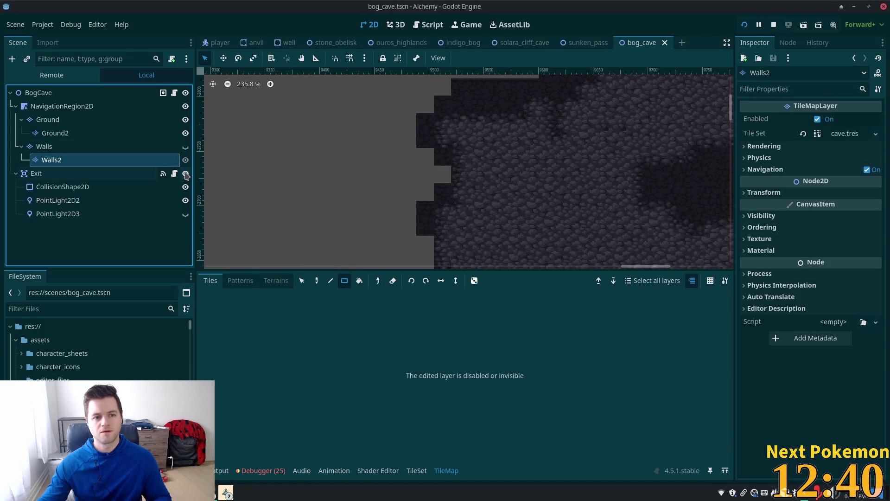
left_click(185, 148)
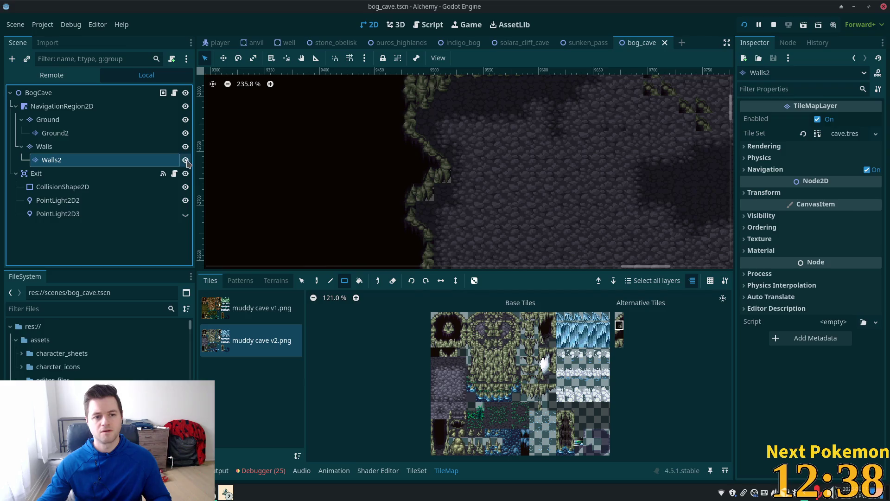
left_click(186, 160)
left_click(185, 160)
left_click(186, 147)
left_click(185, 147)
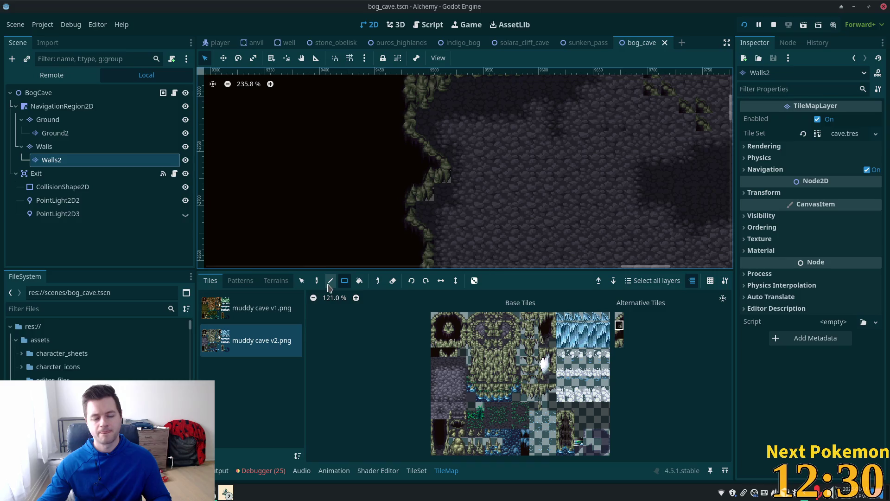
Paint a 15×8 rectangle of tiles on the Walls layer instead of Walls2.
left_click_drag(343, 111, 550, 243)
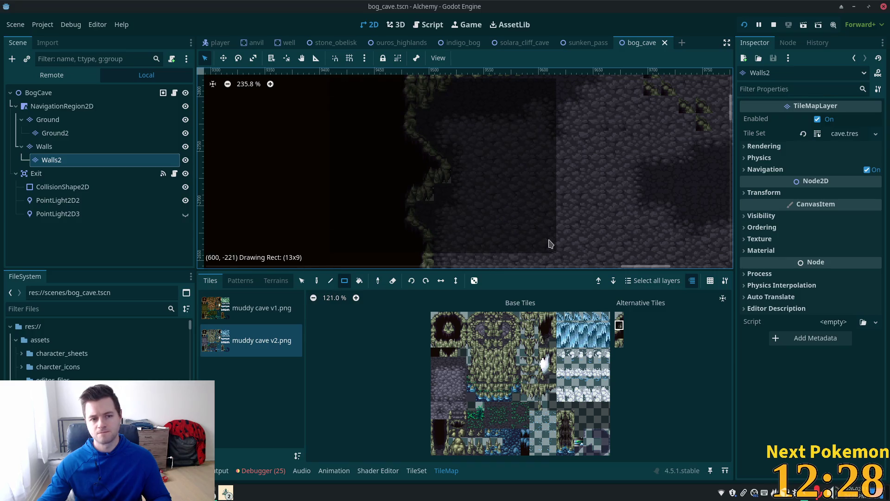
right_click(550, 243)
left_click(52, 147)
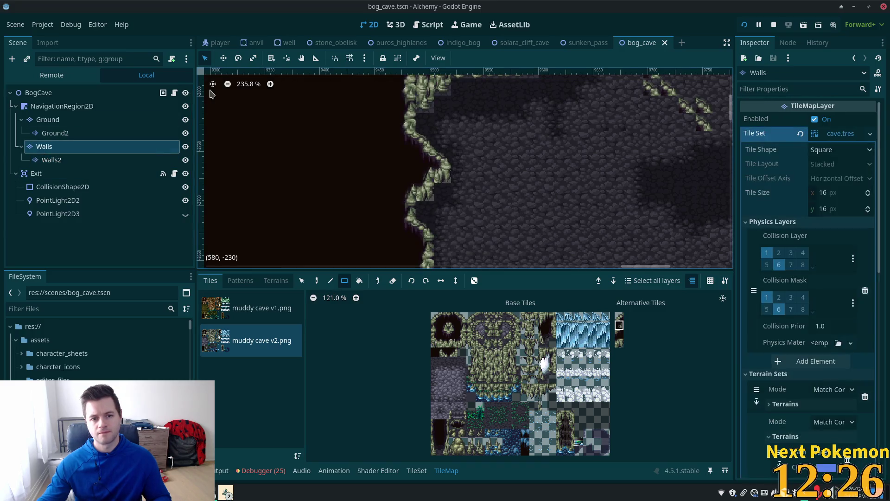
mouse_move(299, 98)
left_mouse_down()
mouse_move(540, 270)
mouse_move(533, 232)
mouse_move(549, 223)
left_mouse_up()
scroll(513, 193, "right", 5)
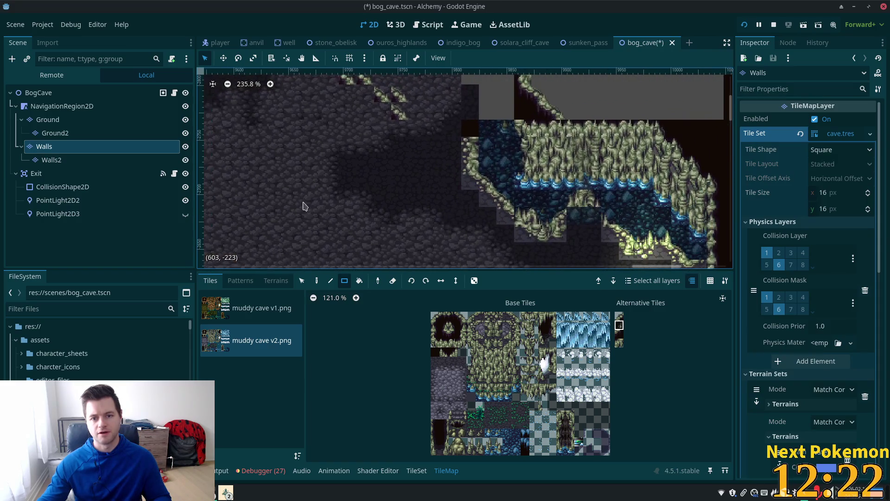
scroll(314, 201, "right", 5)
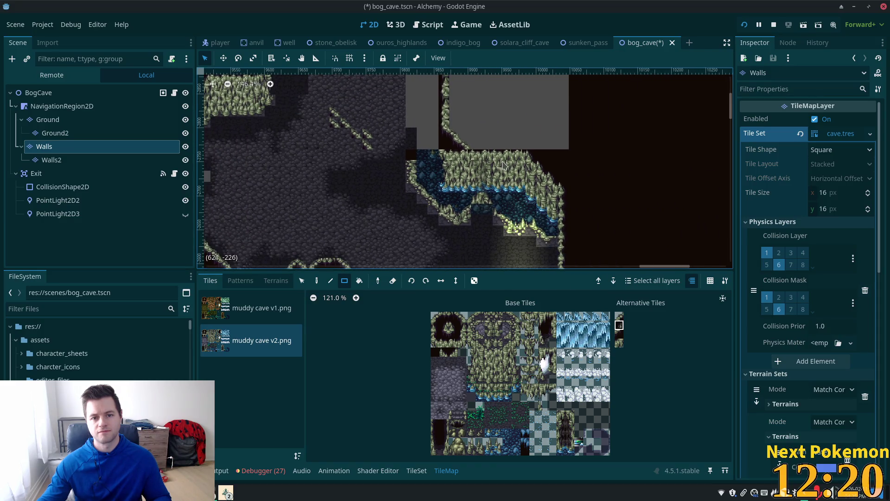
scroll(495, 172, "down", 3)
Save the scene, run and stop the game, and review the 7 debugger errors.
key("ctrl+s")
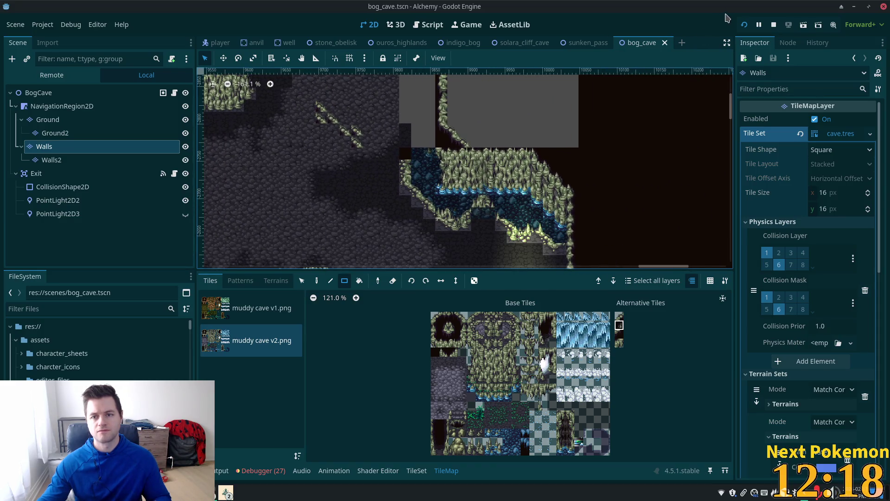
key("F5")
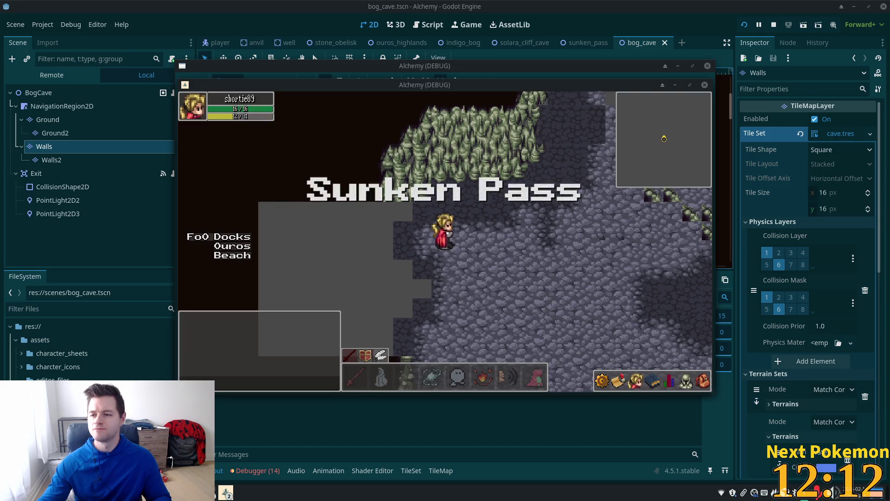
key("F8")
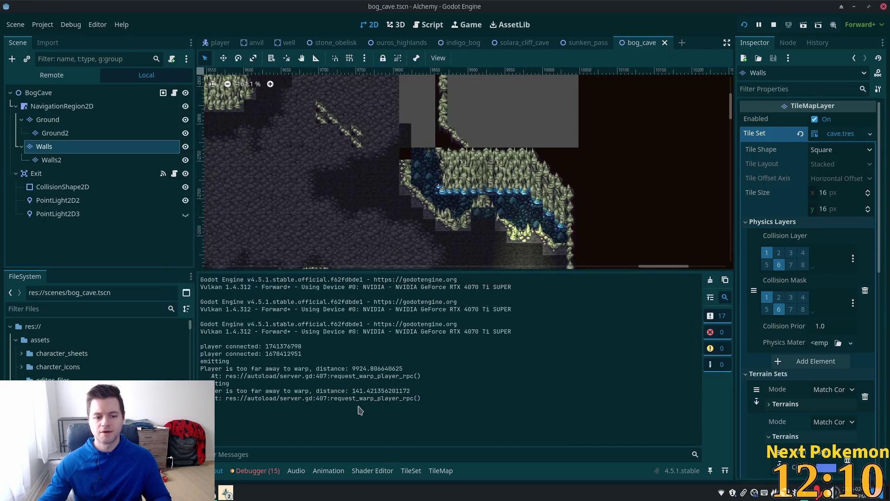
left_click(258, 471)
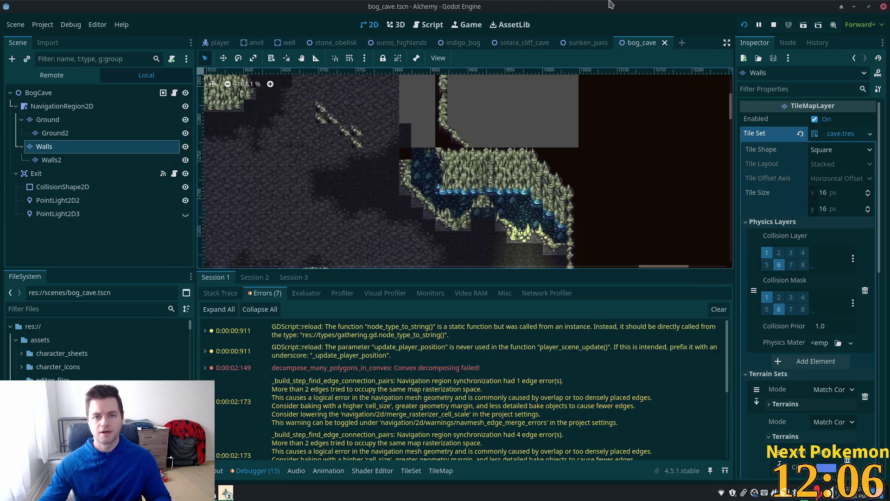
scroll(605, 220, "up", 3)
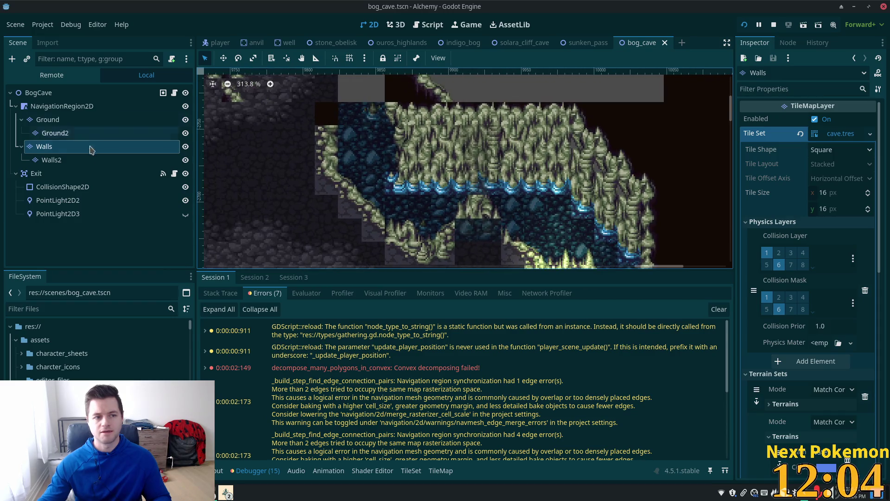
On the Walls2 layer, select two wall cells beside the blue water, then launch the game.
left_click(78, 161)
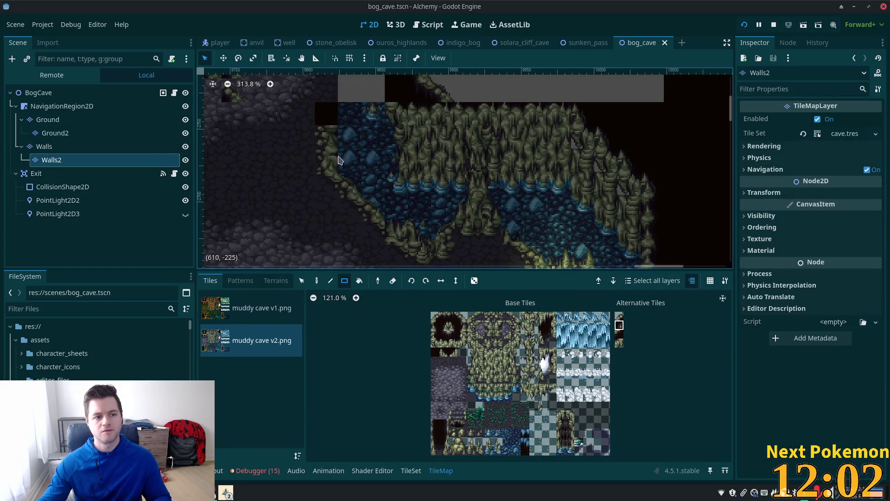
scroll(385, 205, "down", 6)
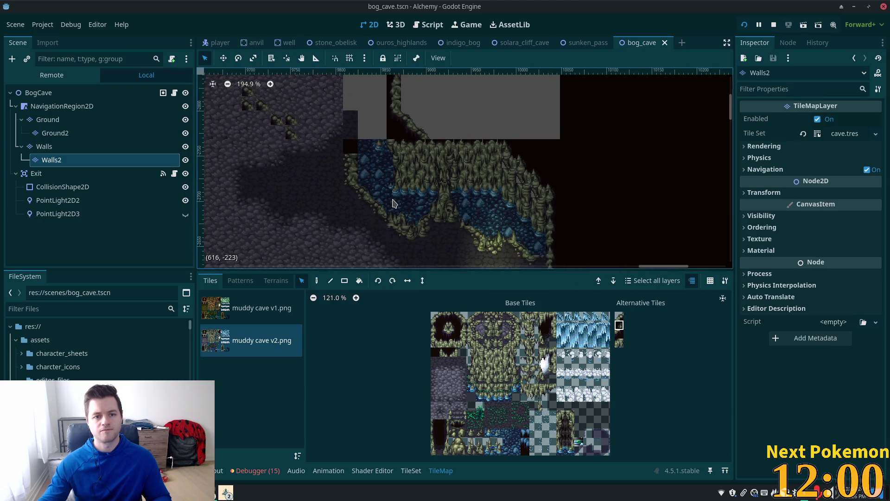
scroll(393, 205, "down", 5)
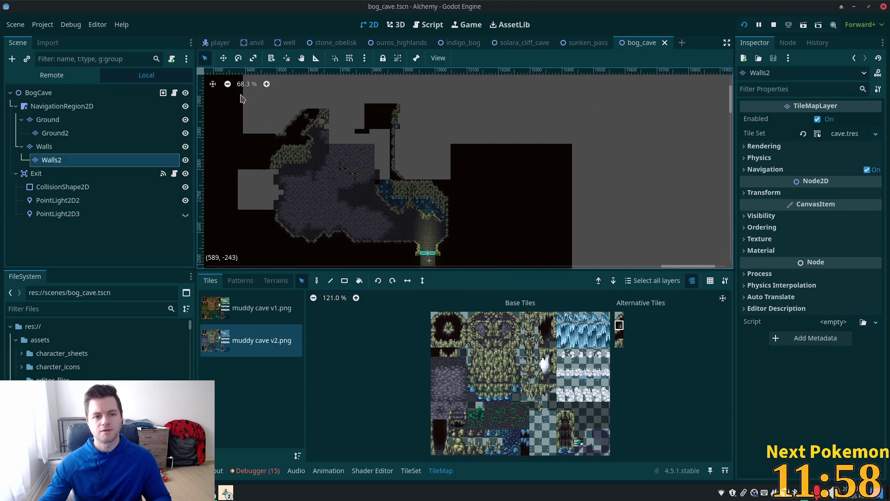
left_click(410, 193)
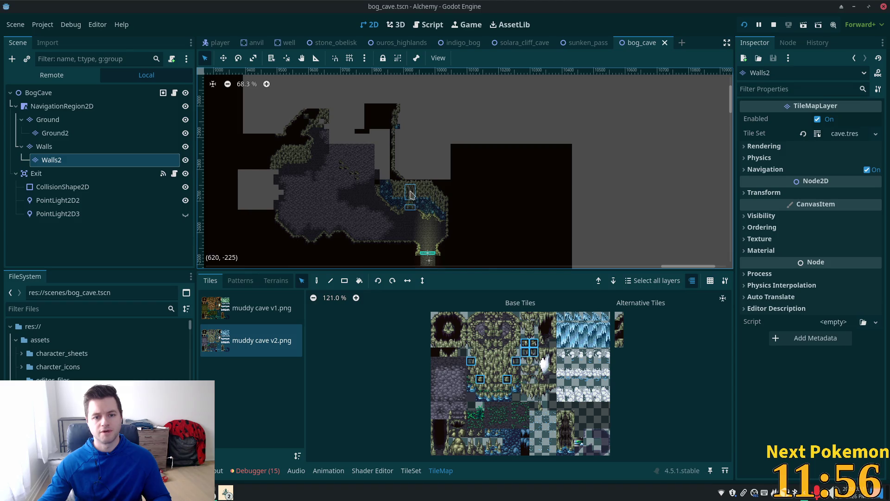
left_click_drag(431, 148, 432, 163)
key("F6")
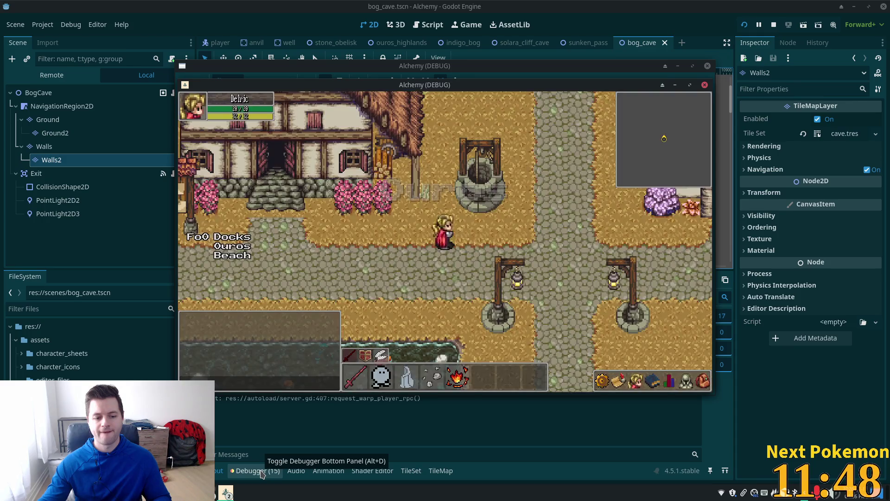
Return to the editor, zoom out and pan the map, then inspect the Walls and Ground layers.
left_click(259, 471)
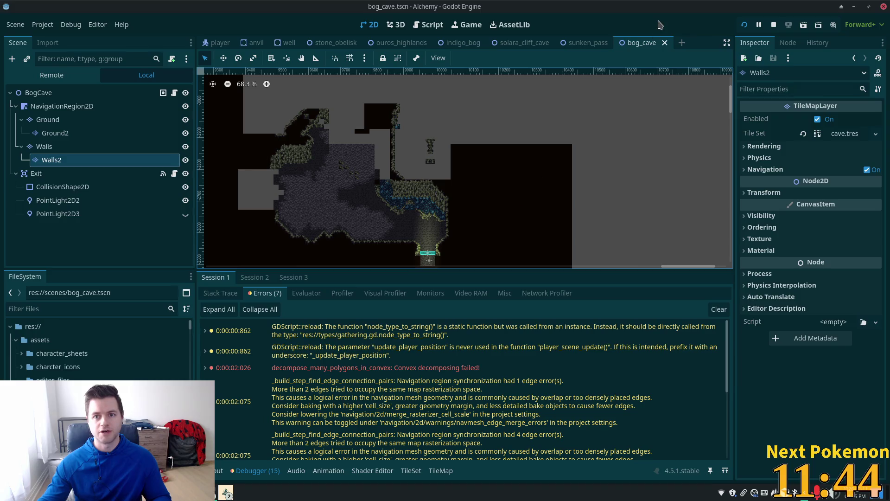
scroll(585, 170, "down", 10)
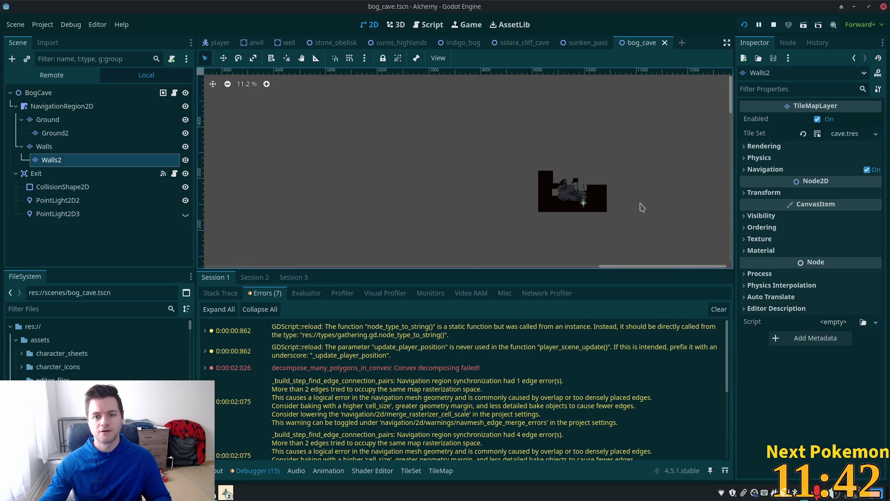
scroll(667, 209, "down", 3)
mouse_move(671, 211)
left_mouse_down()
mouse_move(532, 80)
mouse_move(524, 130)
mouse_move(547, 134)
left_mouse_up()
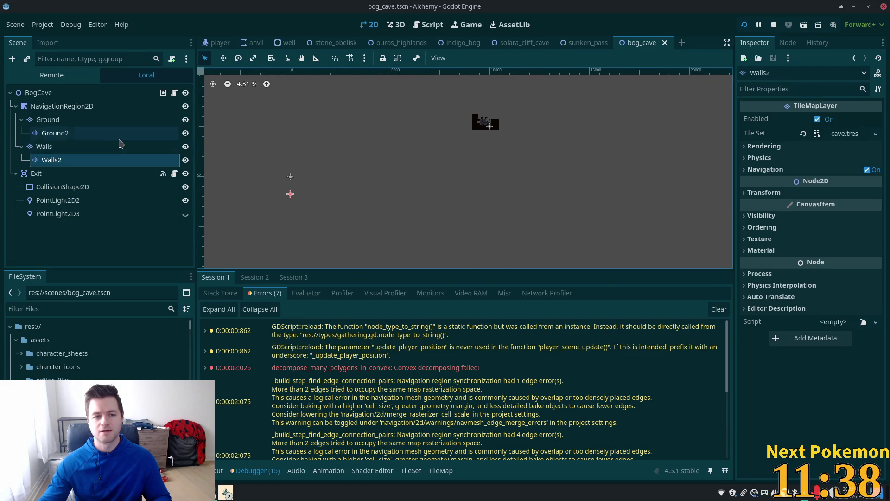
left_click(98, 146)
left_click(84, 119)
Reset the Walls layer's Transform position to 0, 0 and save the scene.
left_click(86, 106)
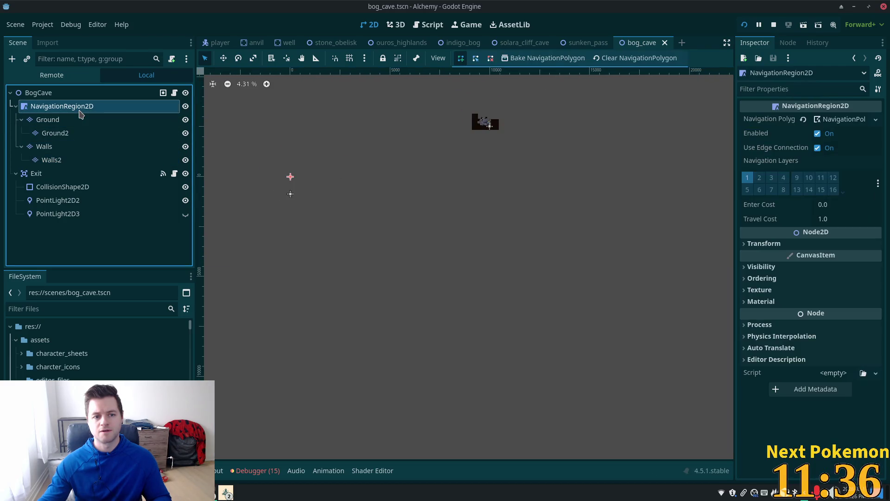
left_click(67, 160)
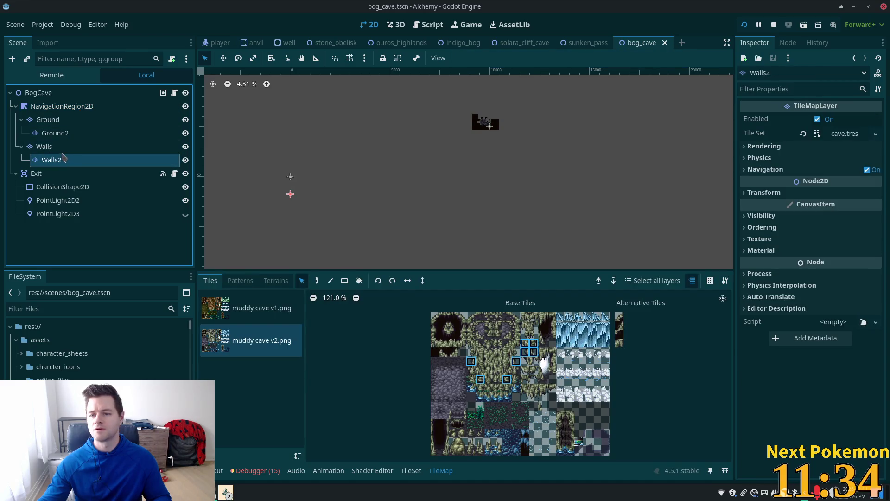
left_click(56, 148)
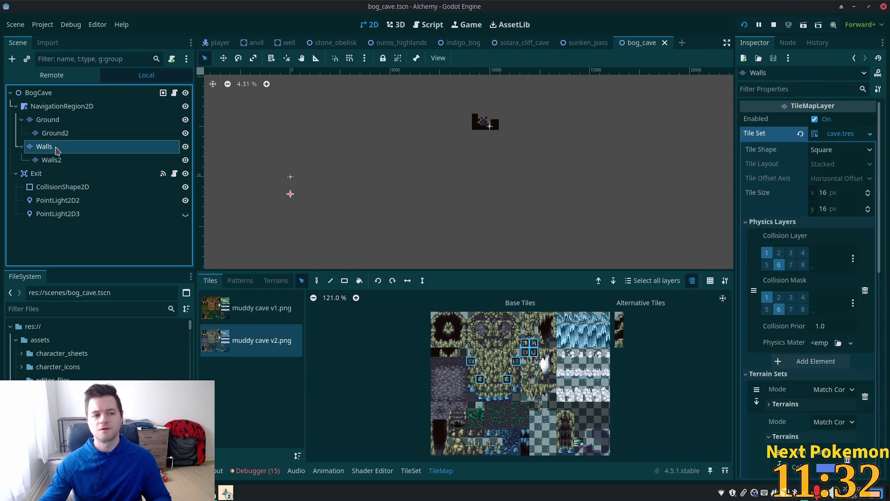
left_click(834, 134)
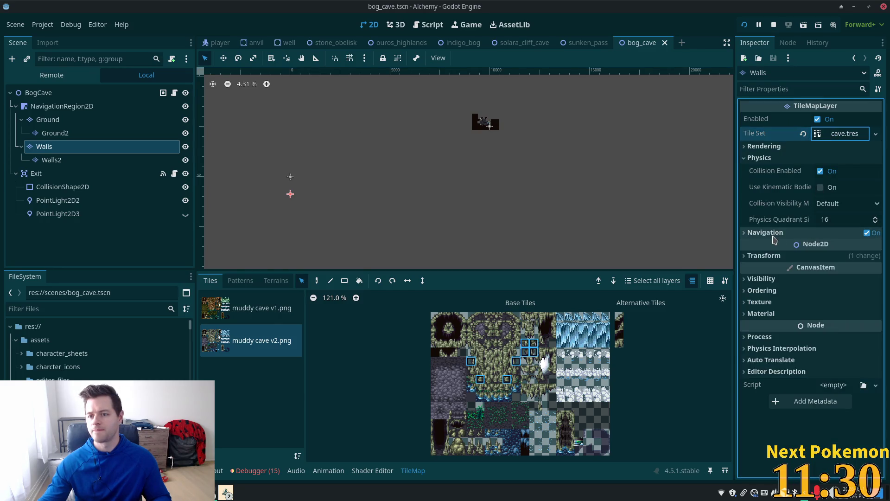
left_click(771, 255)
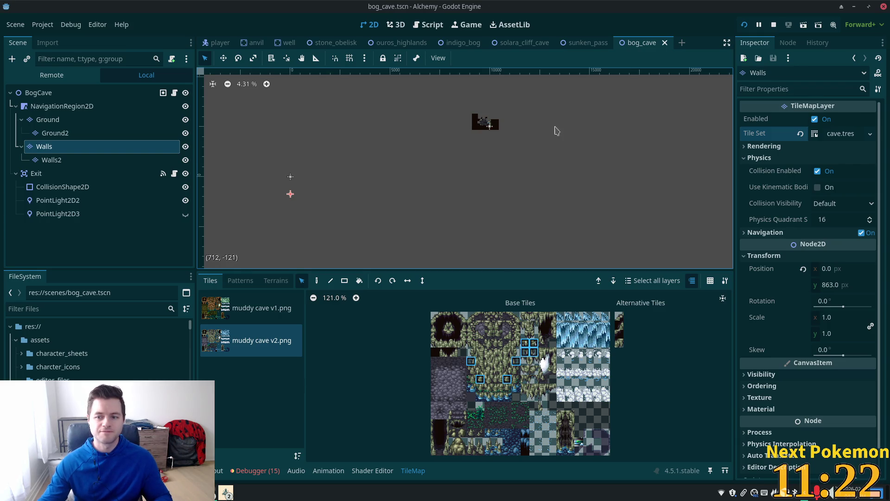
left_click(802, 269)
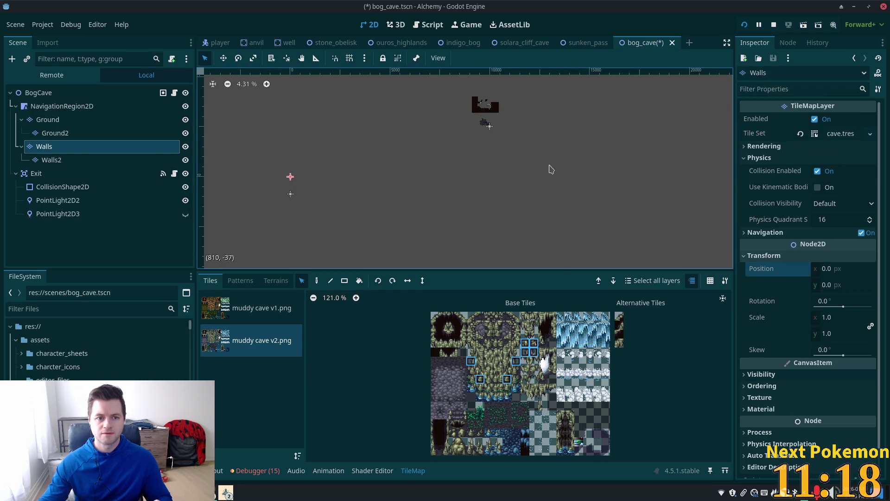
key("ctrl+s")
Reposition the map view, reselect Walls in the Scene dock, and request its deletion.
scroll(509, 119, "up", 8)
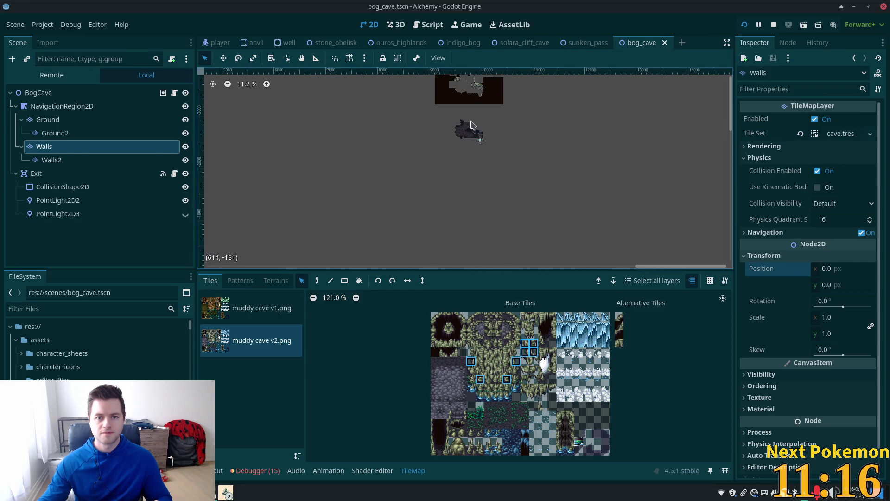
scroll(447, 139, "up", 2)
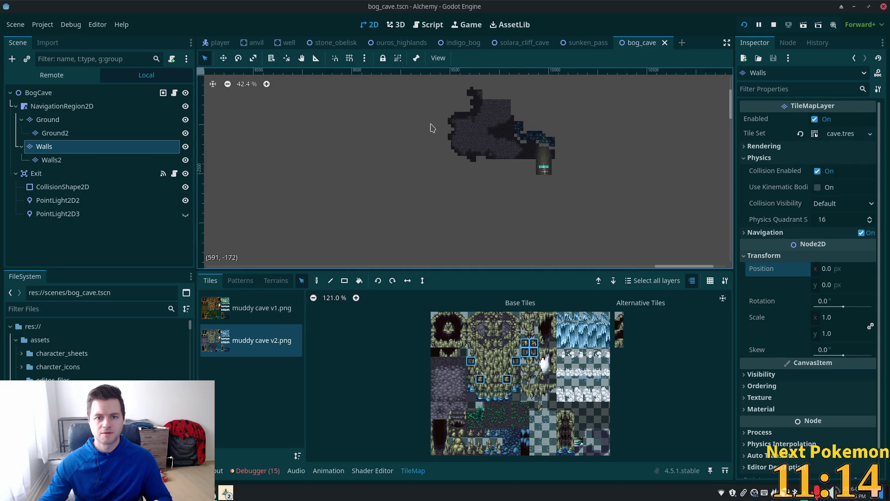
mouse_move(447, 139)
left_mouse_down()
mouse_move(435, 259)
mouse_move(419, 248)
left_mouse_up()
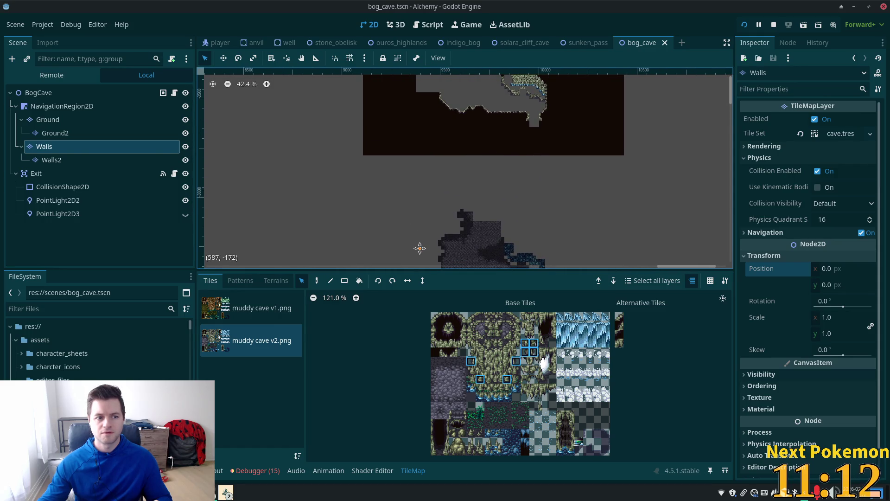
scroll(340, 157, "down", 2)
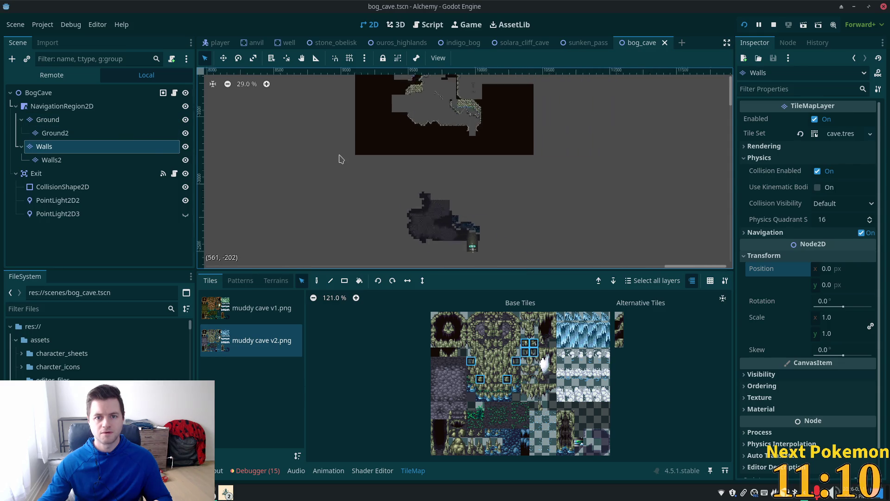
left_click_drag(345, 167, 345, 177)
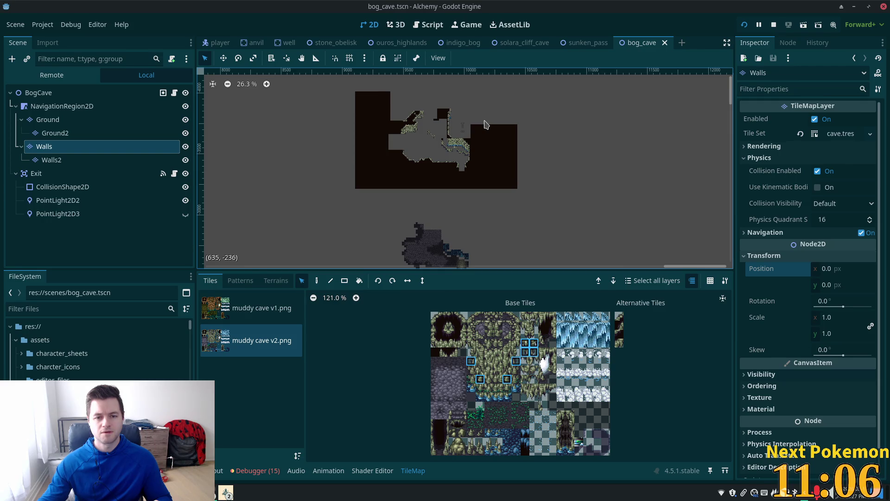
key("Up")
key("Up")
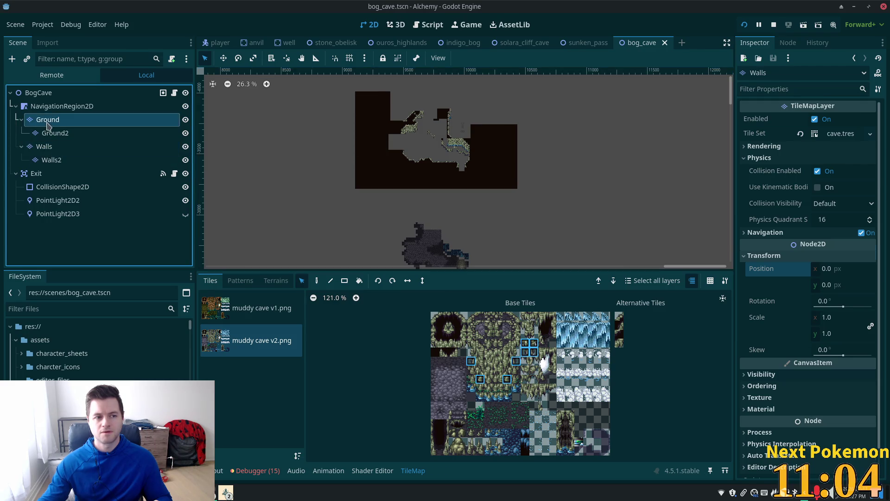
key("Down")
key("Down")
key("Down")
key("Up")
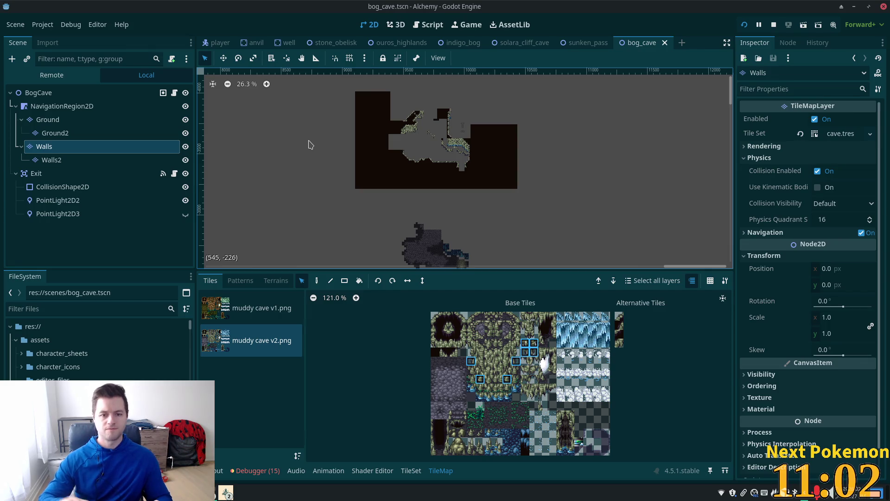
left_click(94, 152)
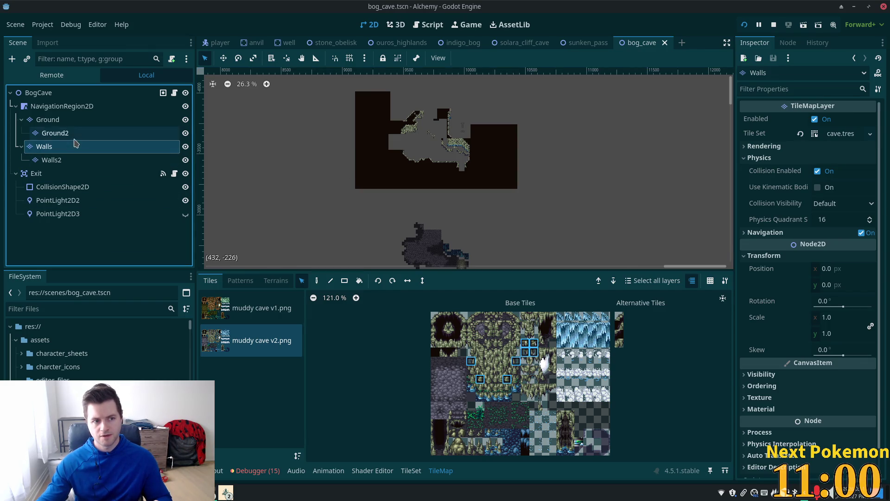
key("Delete")
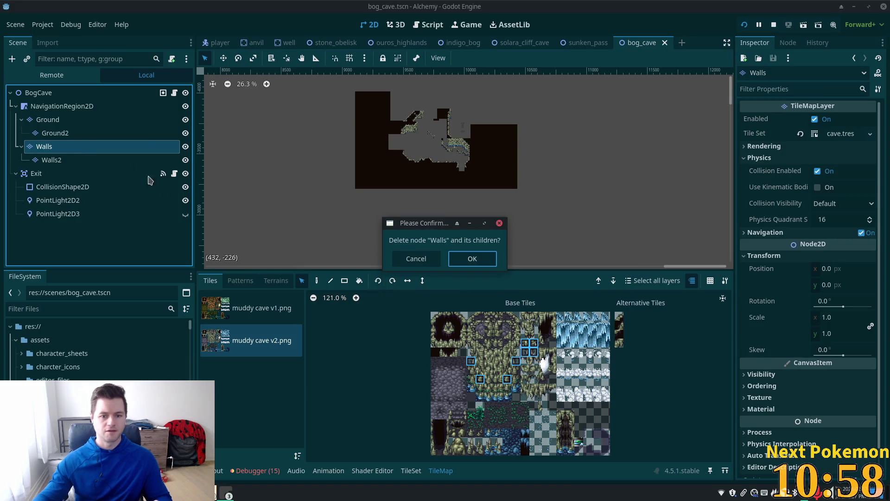
Delete Walls and Walls2, test-run the game via QuickLogin, then select NavigationRegion2D.
left_click(464, 263)
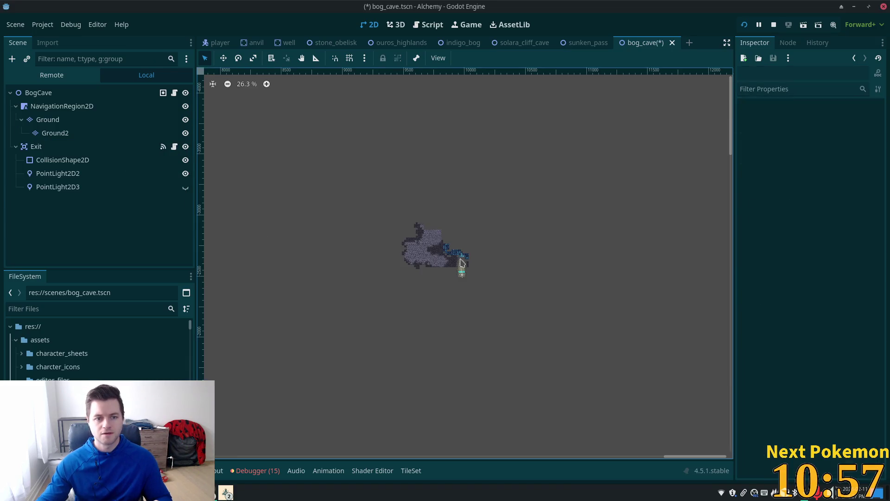
left_click(744, 26)
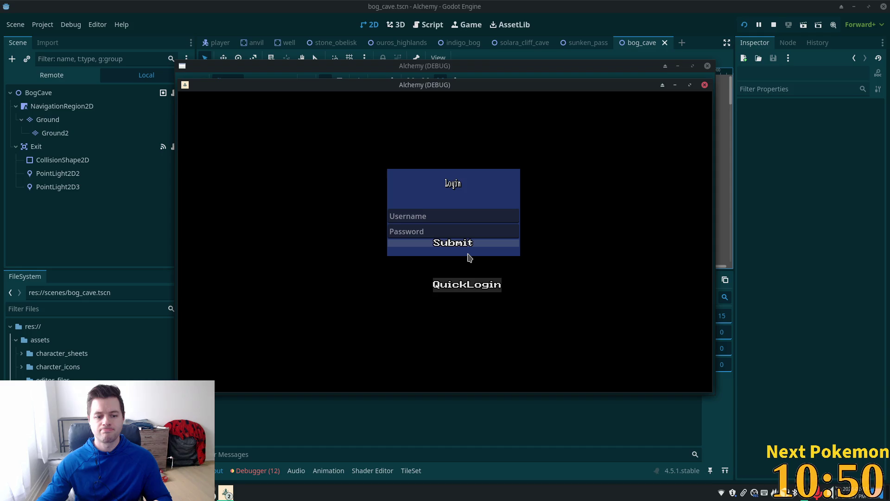
left_click(450, 275)
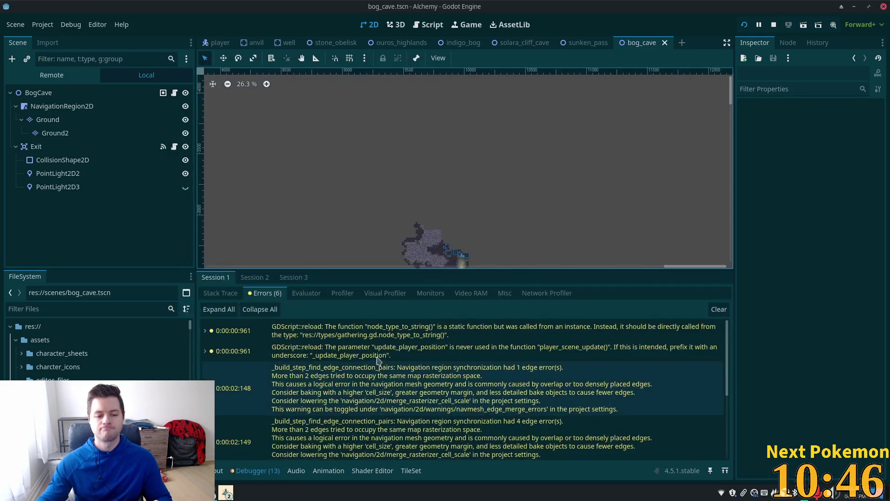
scroll(385, 358, "up", 5)
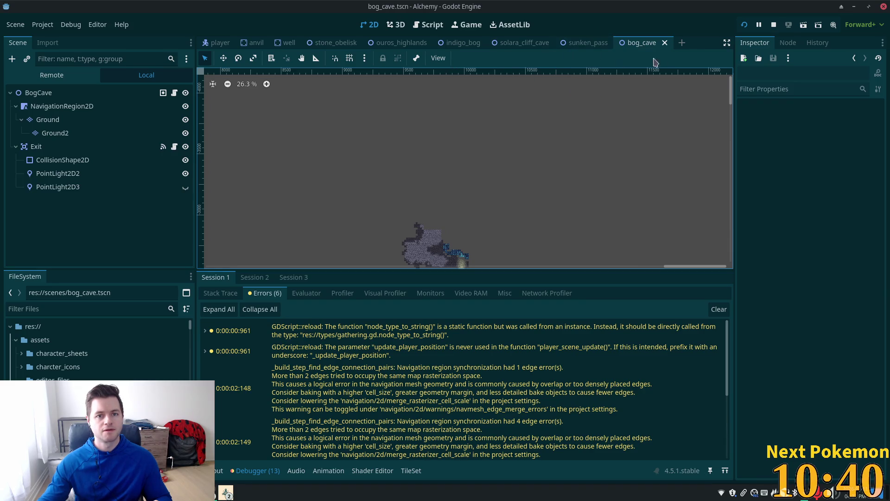
left_click(61, 108)
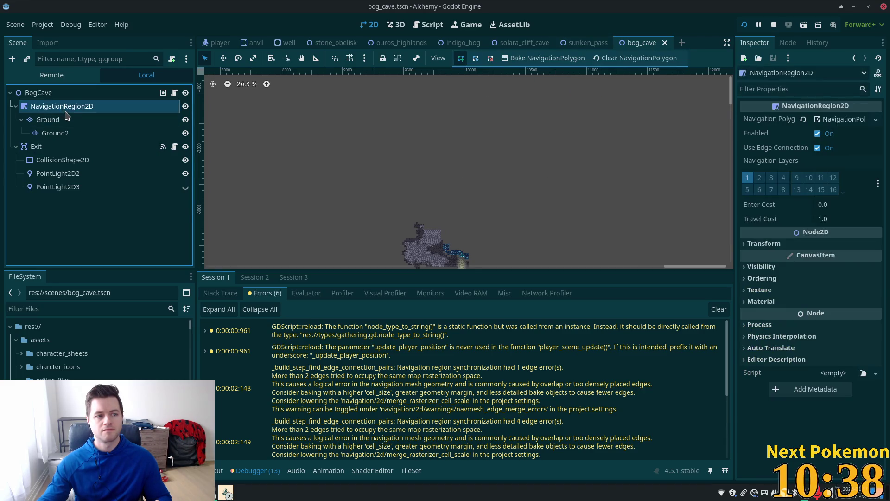
Restore the deleted Walls layers, then delete only the Walls2 child and confirm.
key("ctrl+v")
scroll(246, 125, "up", 8)
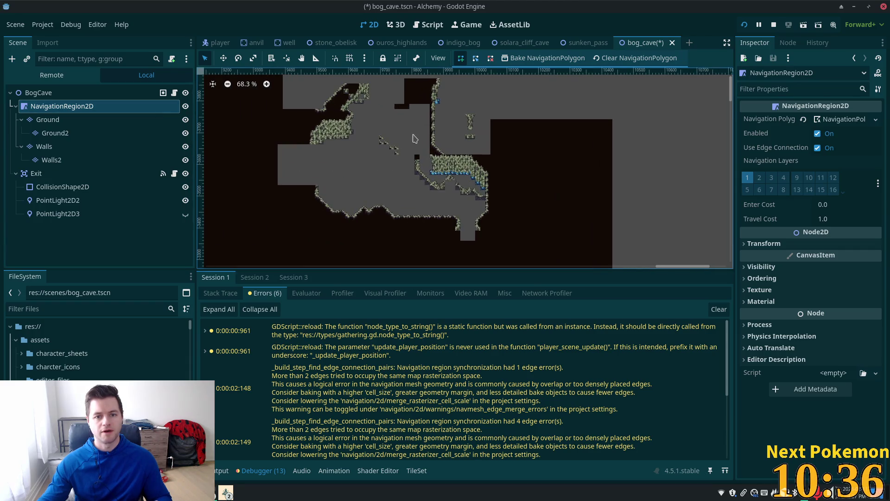
left_click(72, 160)
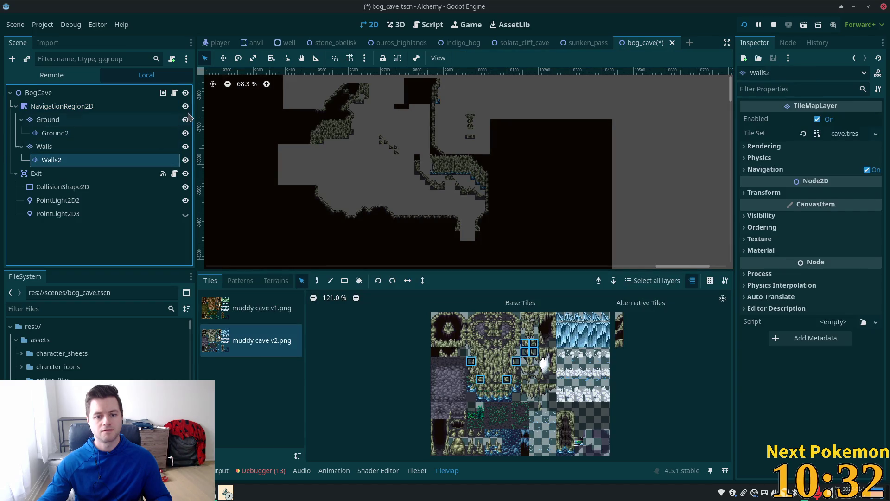
key("Delete")
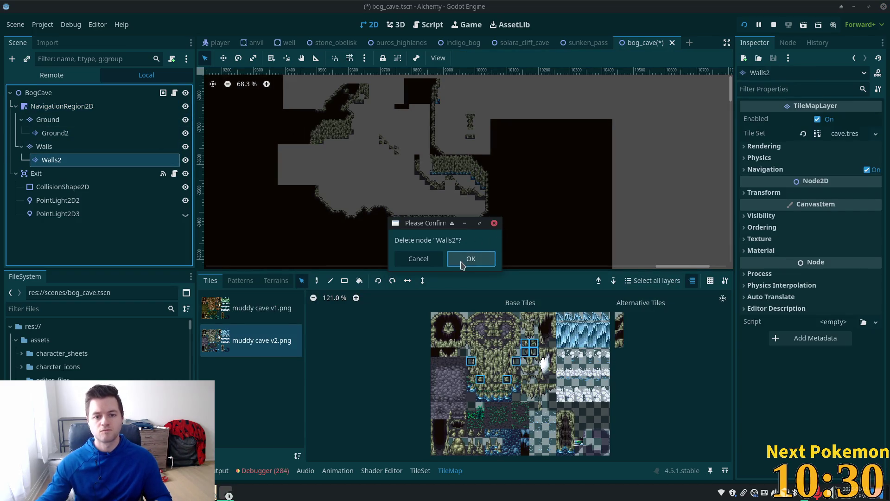
left_click(465, 259)
Test-run the game without Walls2, then return to bog_cave and select the Ground layer.
left_click(745, 26)
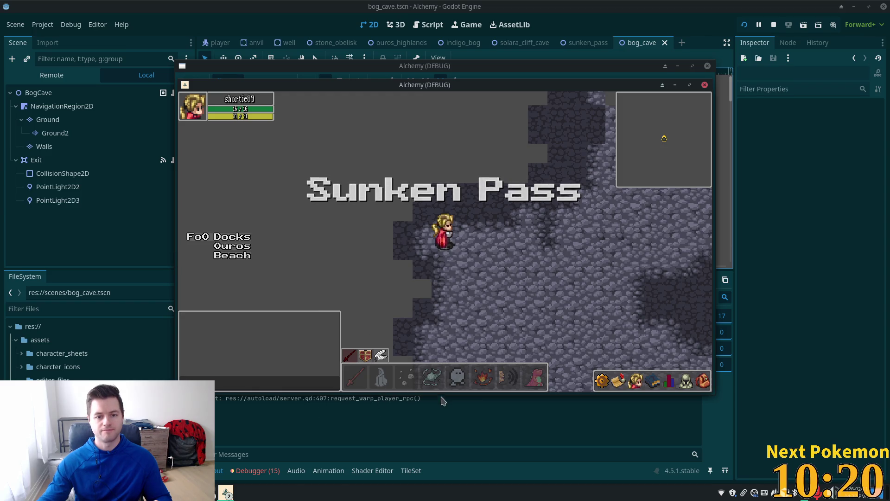
left_click(258, 470)
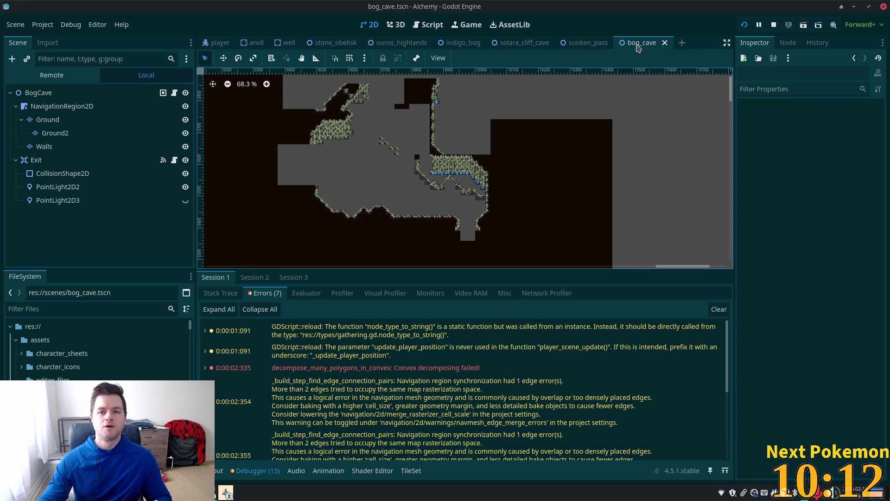
left_click(113, 119)
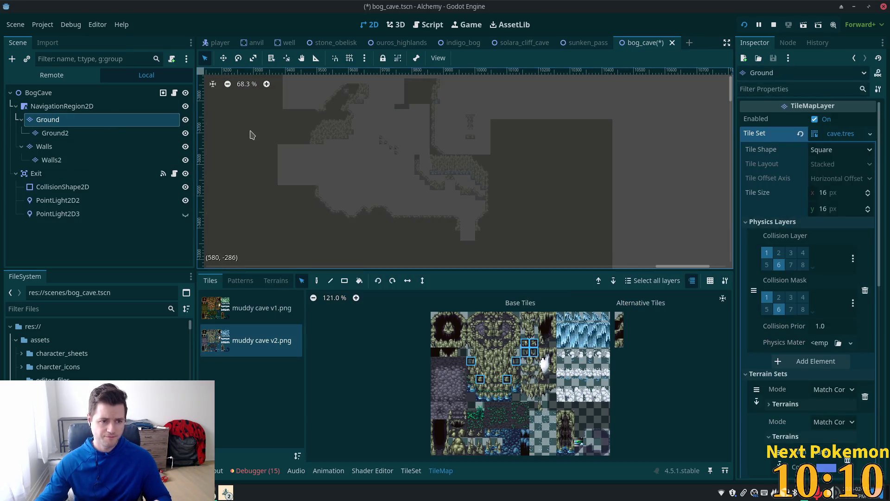
On the Walls layer, try then drop an alternative muddy cave v2.png tile, and pick the Rect tool.
left_click(45, 146)
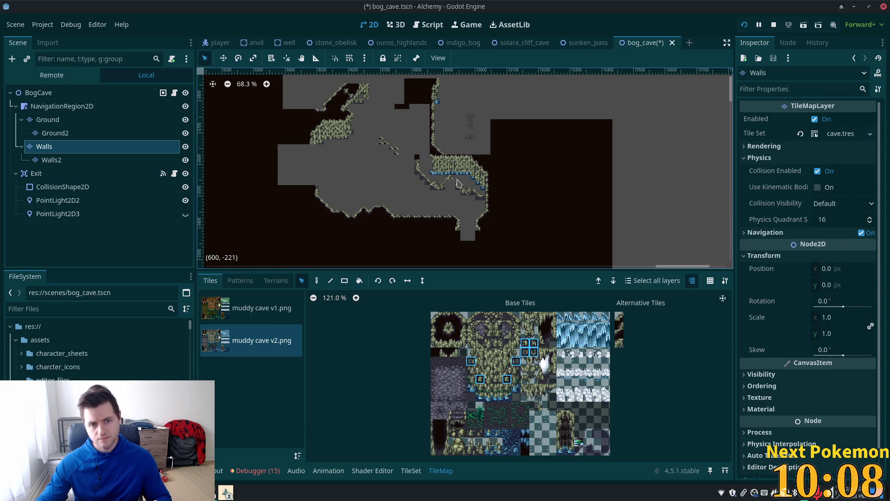
scroll(461, 172, "up", 3)
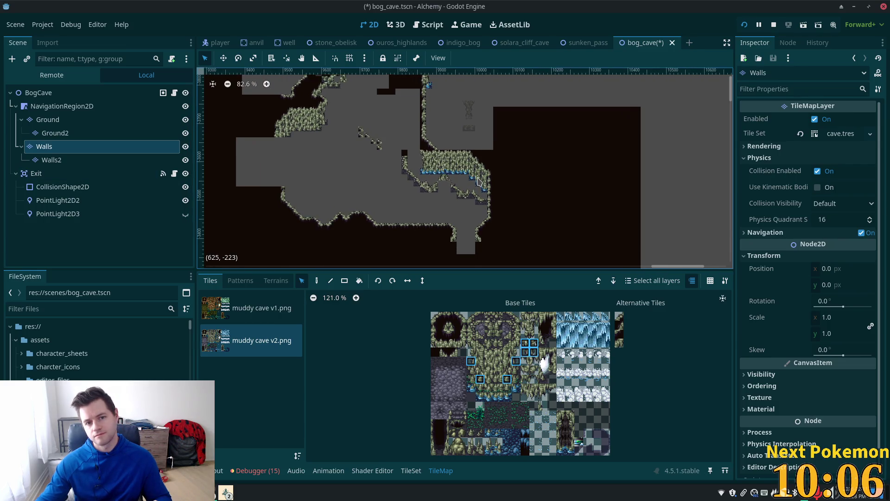
scroll(477, 181, "up", 3)
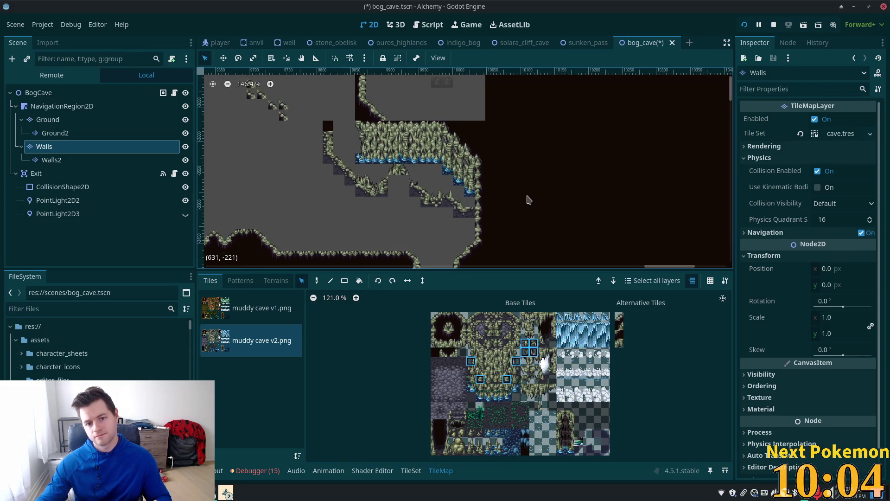
scroll(549, 217, "down", 1)
scroll(528, 234, "down", 1)
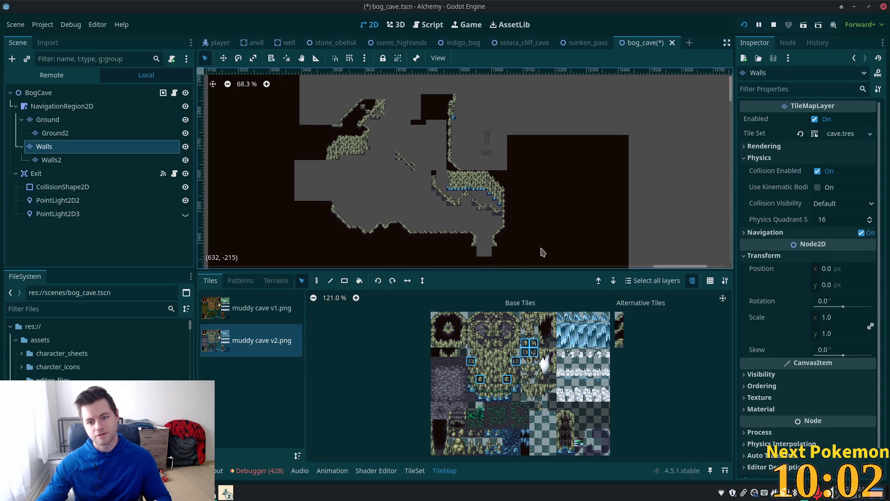
left_click(621, 338)
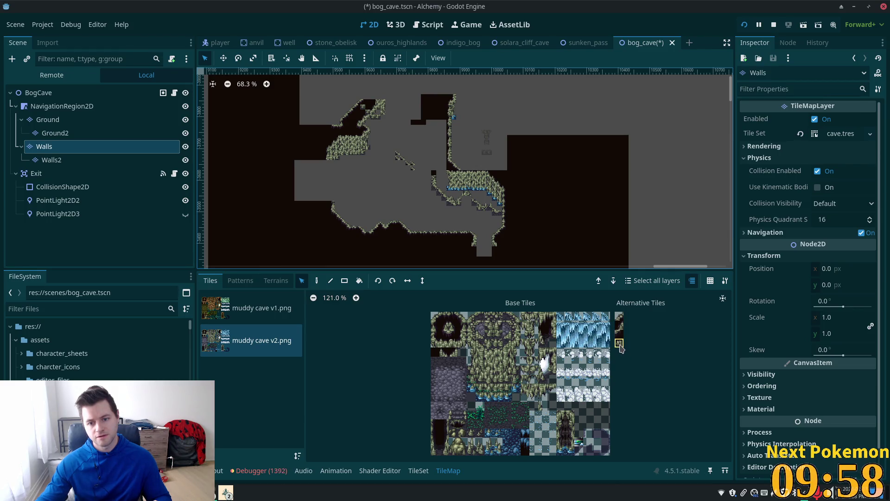
left_click(619, 327)
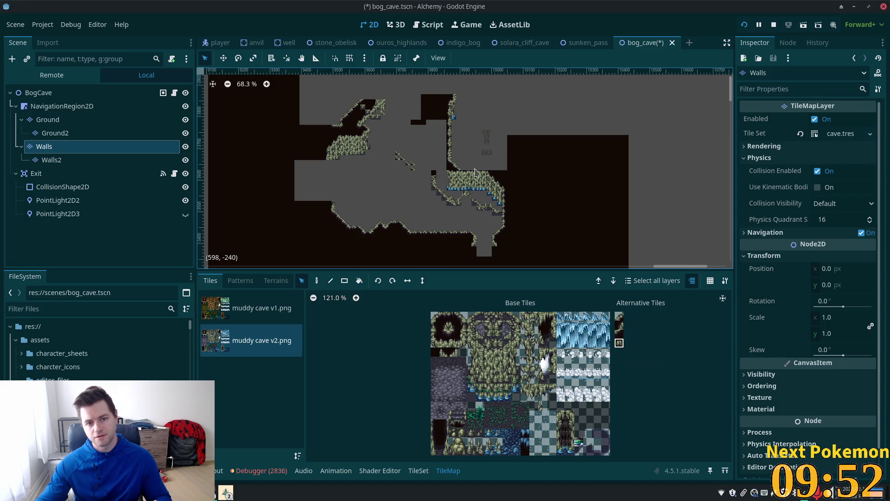
scroll(432, 171, "up", 2)
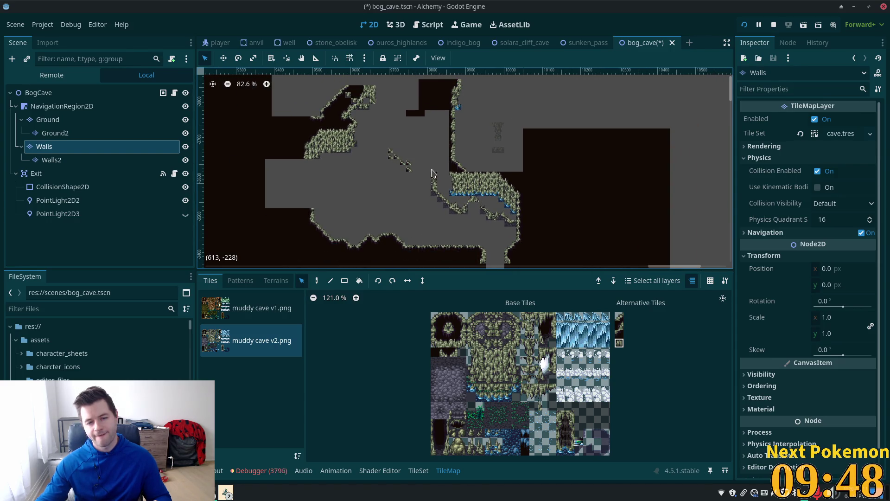
scroll(439, 176, "down", 4)
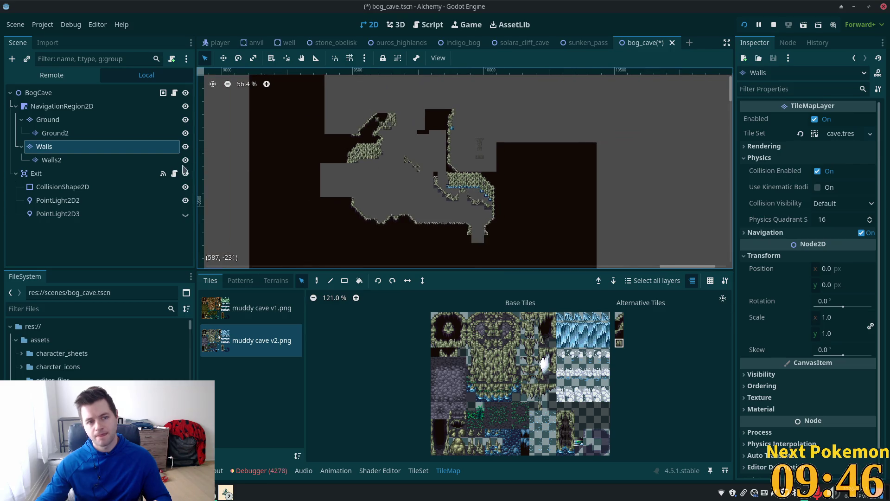
left_click(345, 281)
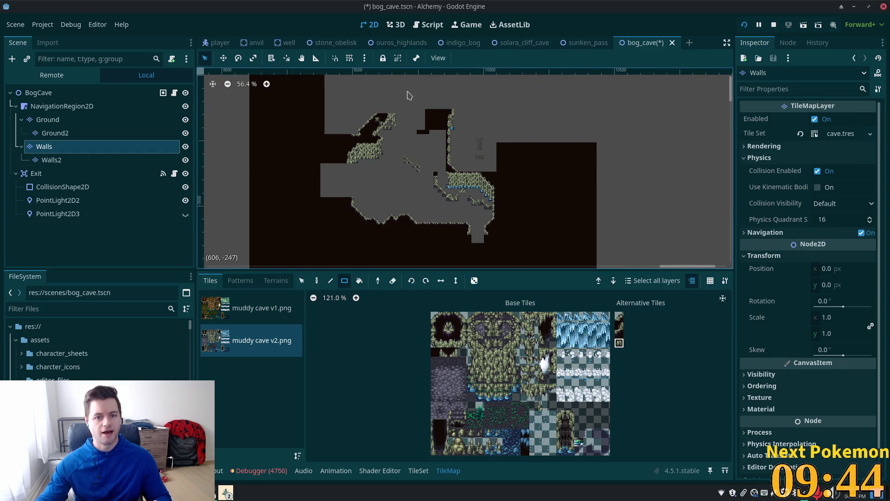
Fill and erase a large rectangle of wall tiles, test-run the game, then undo the edit.
left_click_drag(407, 91, 647, 292)
key("ctrl+s")
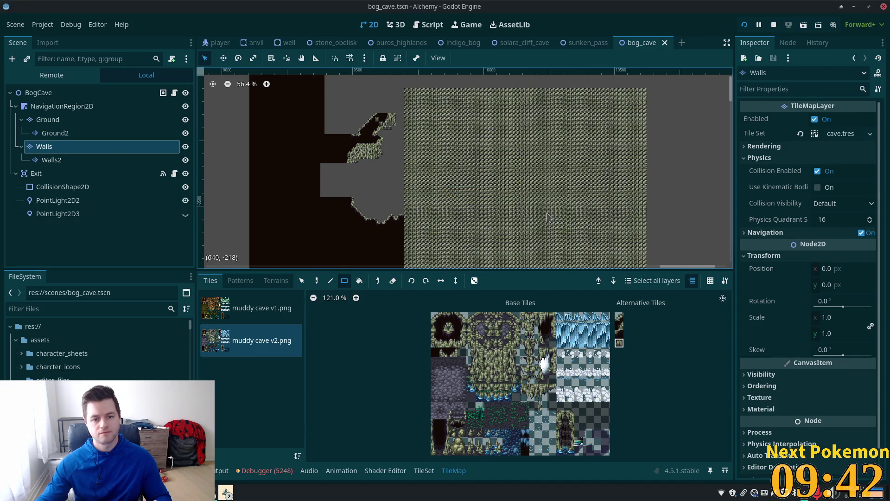
mouse_move(406, 93)
left_mouse_down()
mouse_move(677, 278)
mouse_move(648, 276)
left_mouse_up()
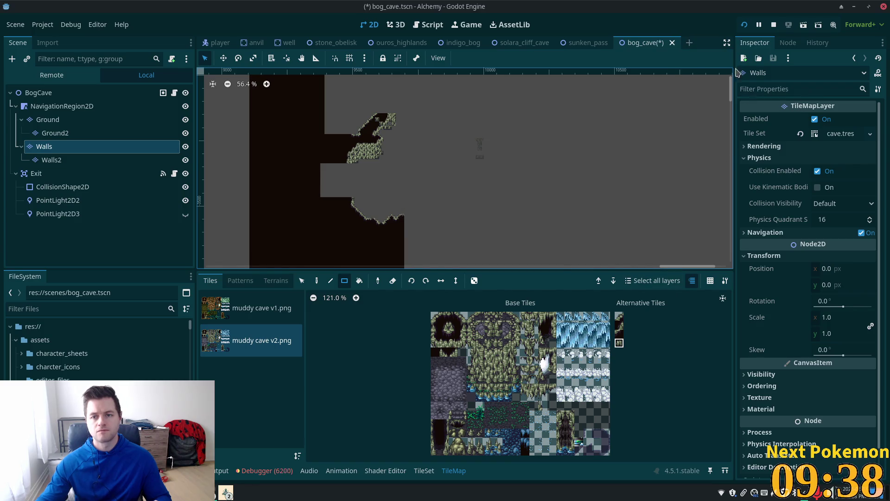
key("F5")
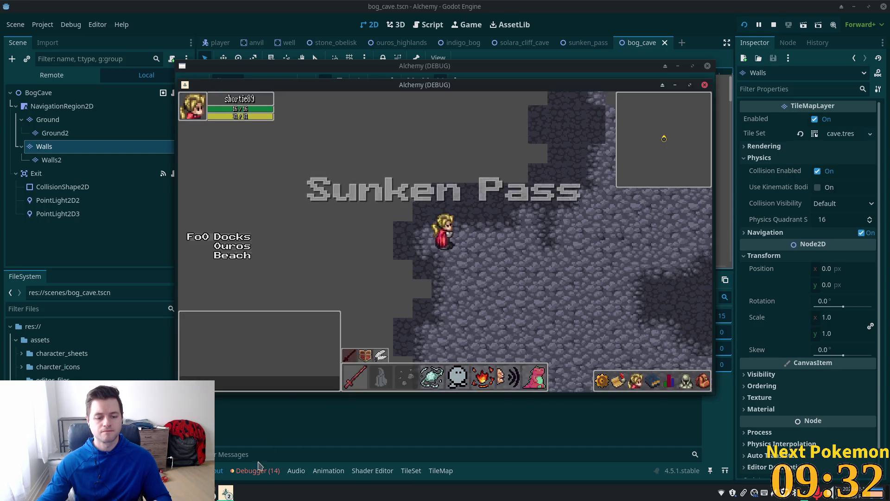
left_click(258, 472)
left_click(745, 25)
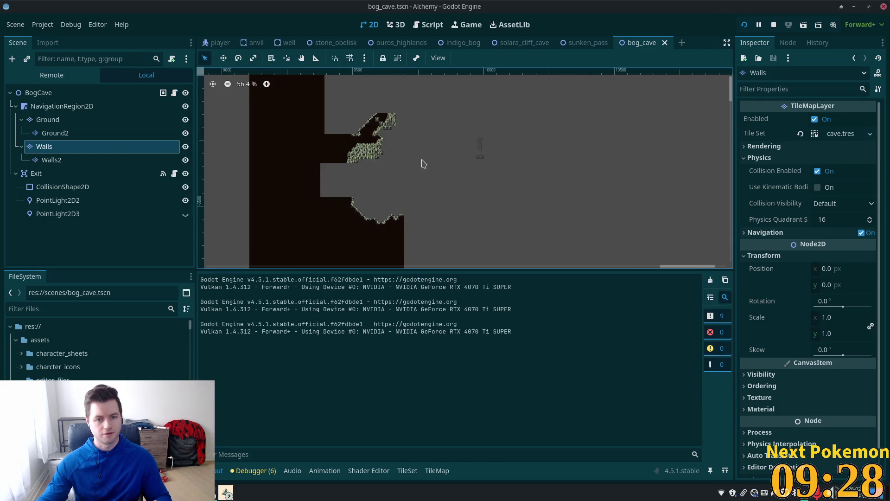
key("ctrl+z")
key("ctrl+z")
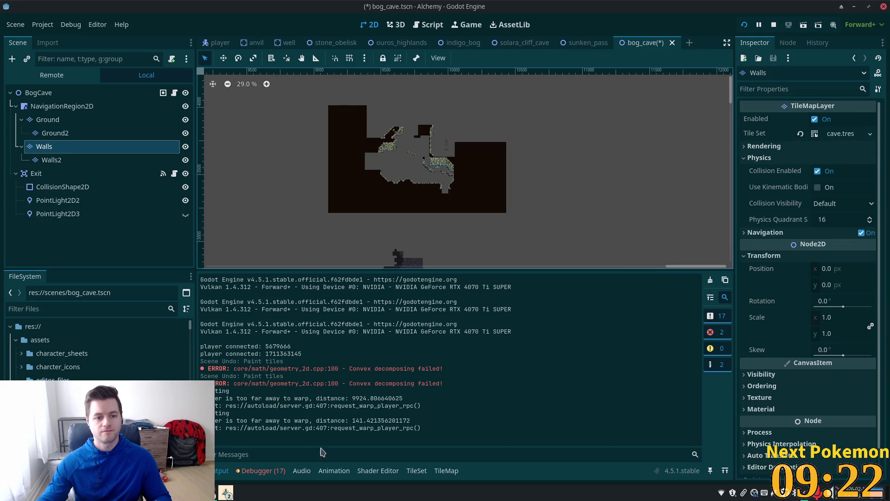
Erase the Walls tiles on the cave's left side, save, and view the debugger's errors.
left_click(45, 147)
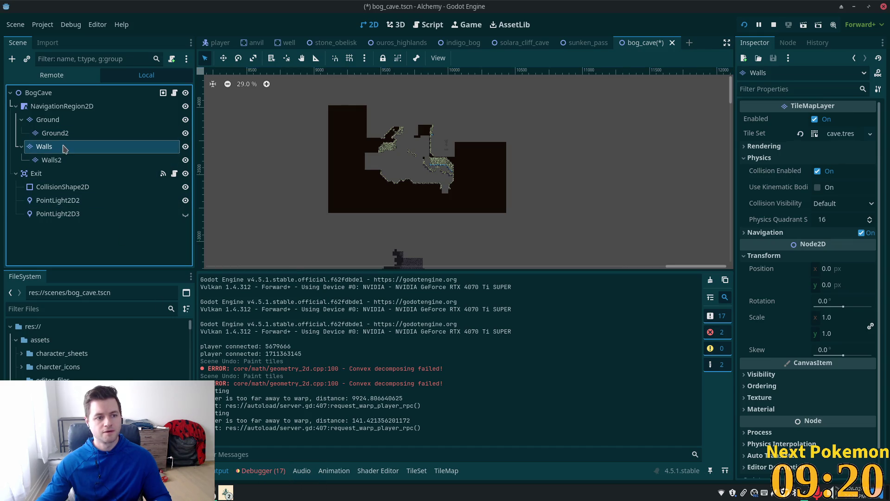
key("Up")
left_click(48, 148)
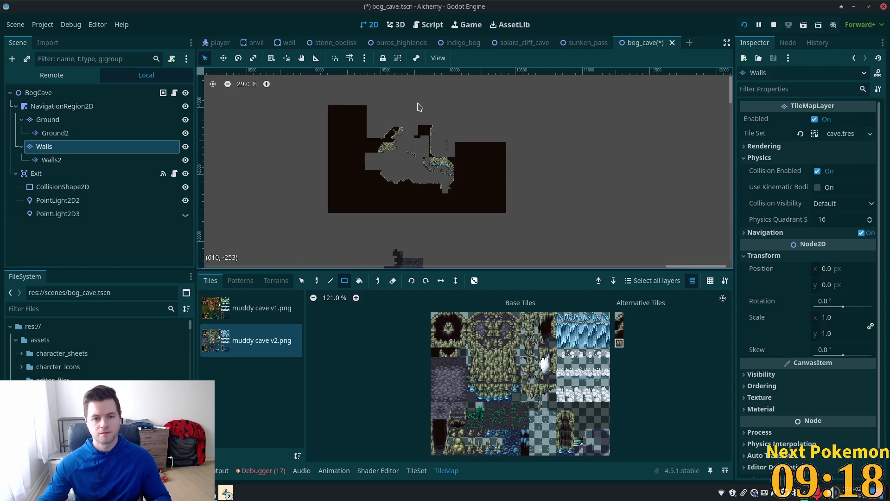
mouse_move(419, 100)
left_mouse_down()
mouse_move(285, 263)
mouse_move(285, 252)
left_mouse_up()
key("ctrl+s")
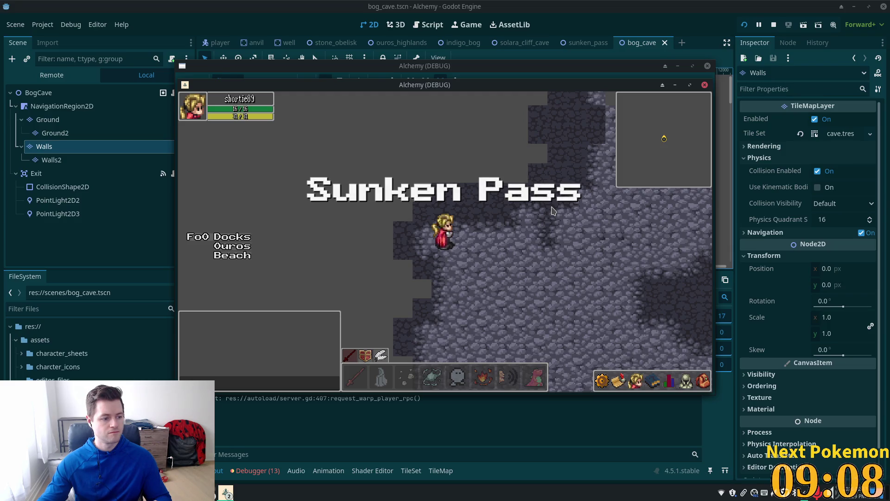
left_click(261, 474)
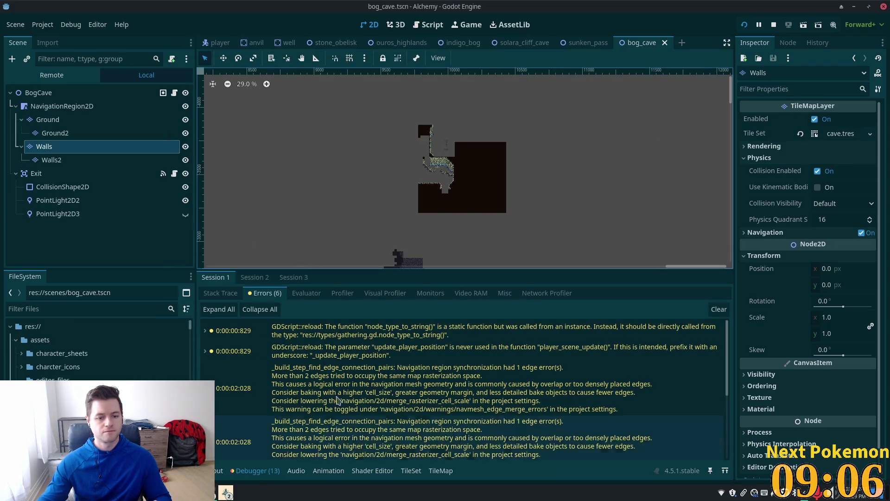
Undo to bring back the erased left-side wall tiles.
scroll(390, 370, "down", 5)
scroll(390, 370, "up", 5)
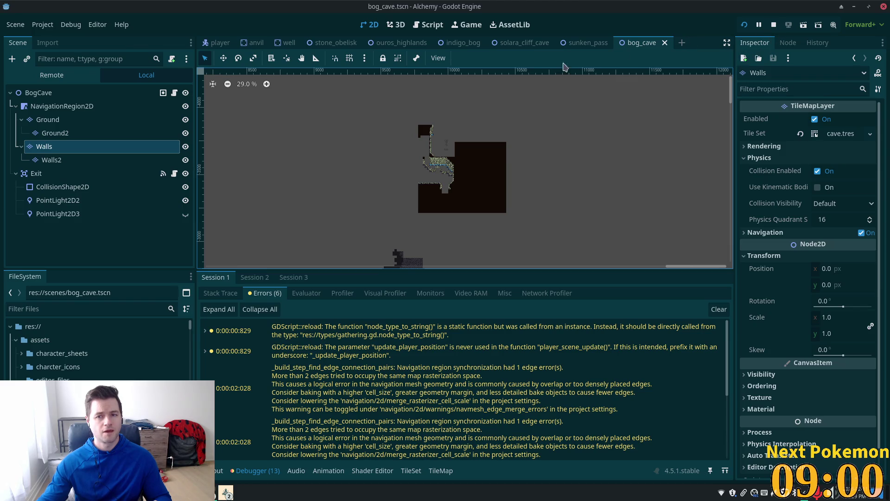
scroll(405, 133, "up", 2)
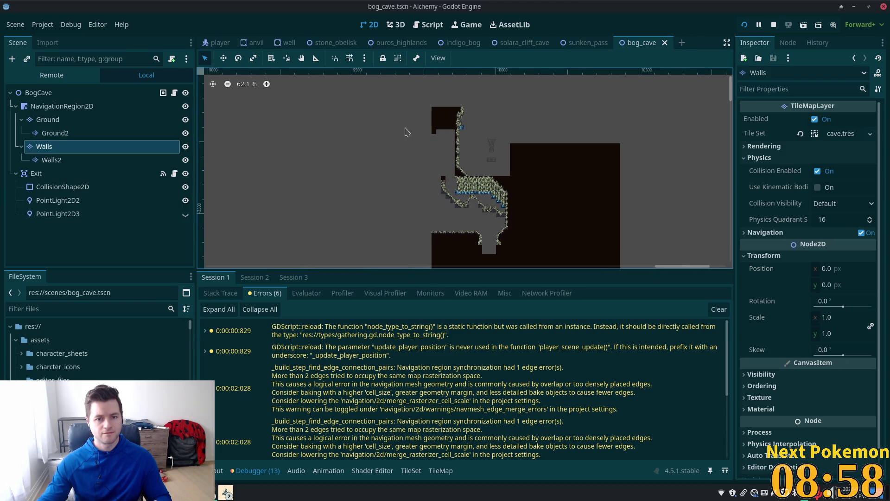
left_click(415, 128)
key("ctrl+z")
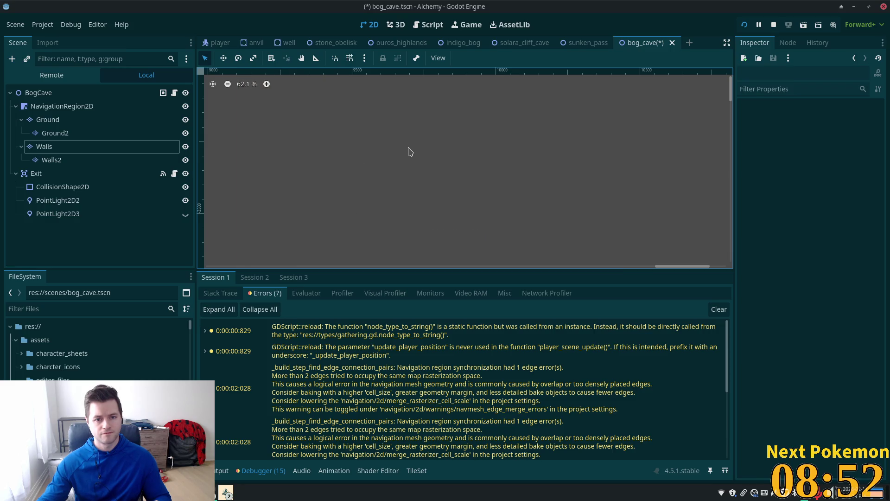
Reset the Walls layer position to zero and clear the wall tiles on the cave's upper-left side.
scroll(425, 160, "down", 10)
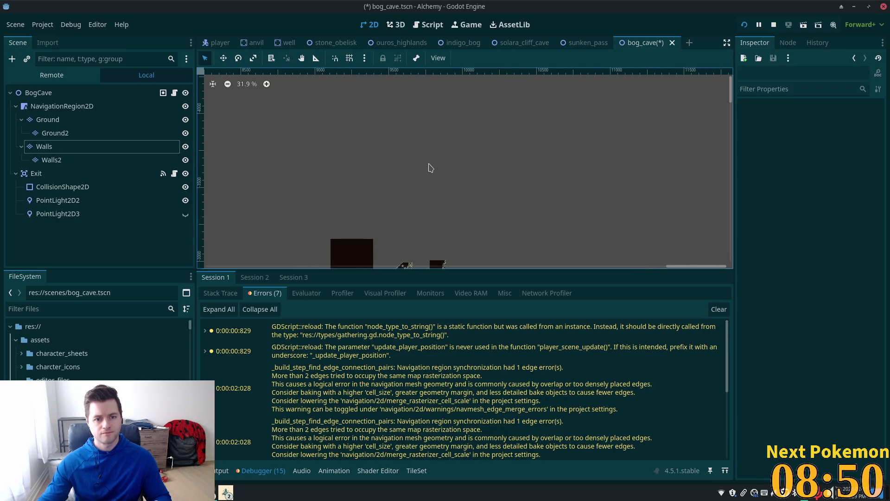
scroll(447, 182, "down", 2)
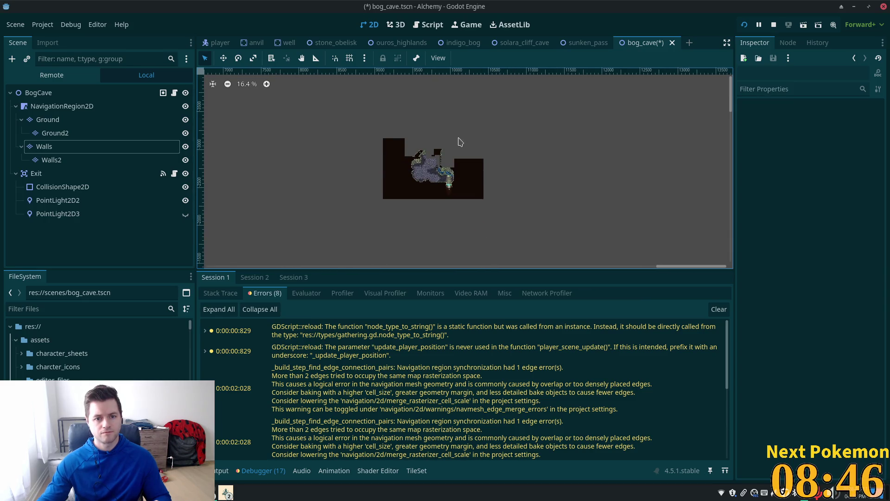
scroll(366, 181, "up", 6)
left_click(45, 147)
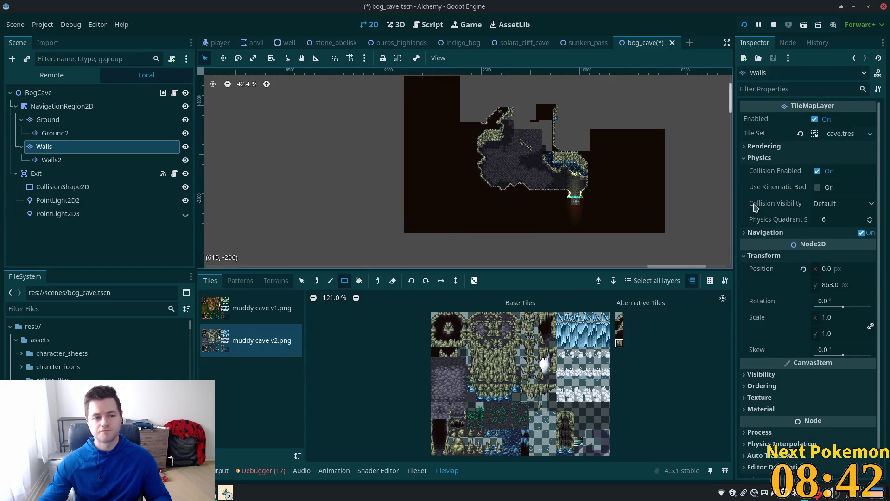
left_click(803, 270)
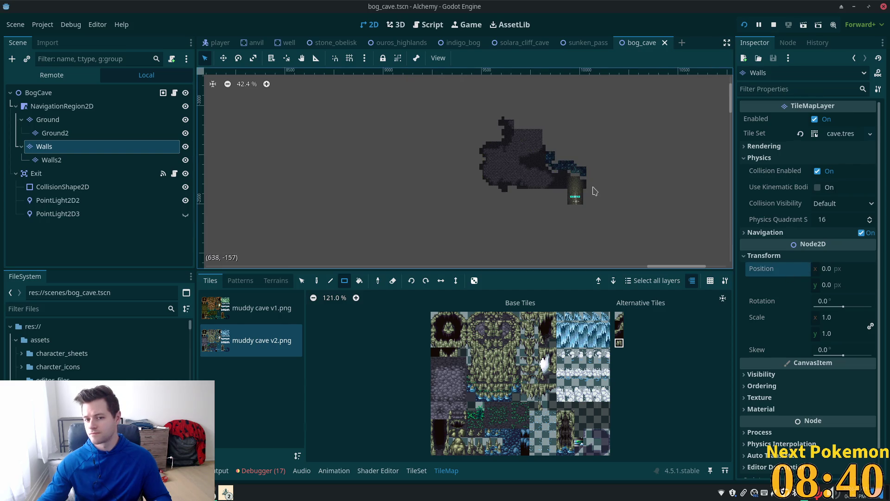
scroll(623, 172, "up", 3)
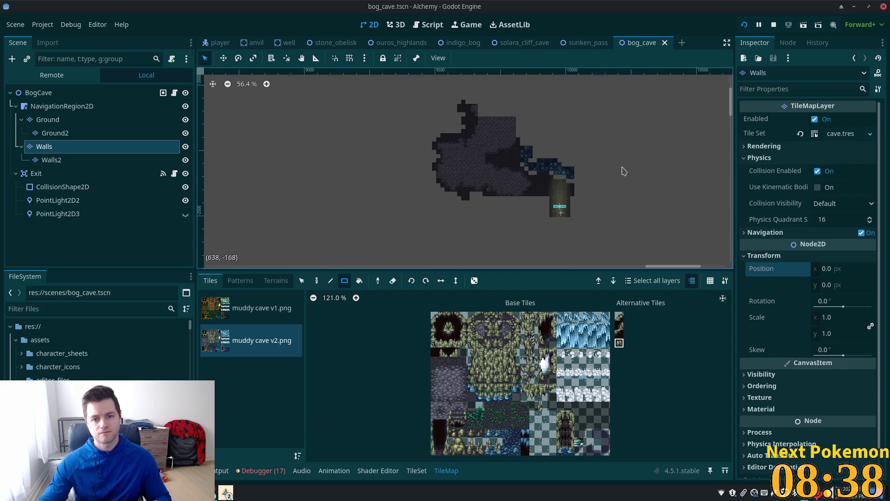
left_click_drag(570, 95, 586, 130)
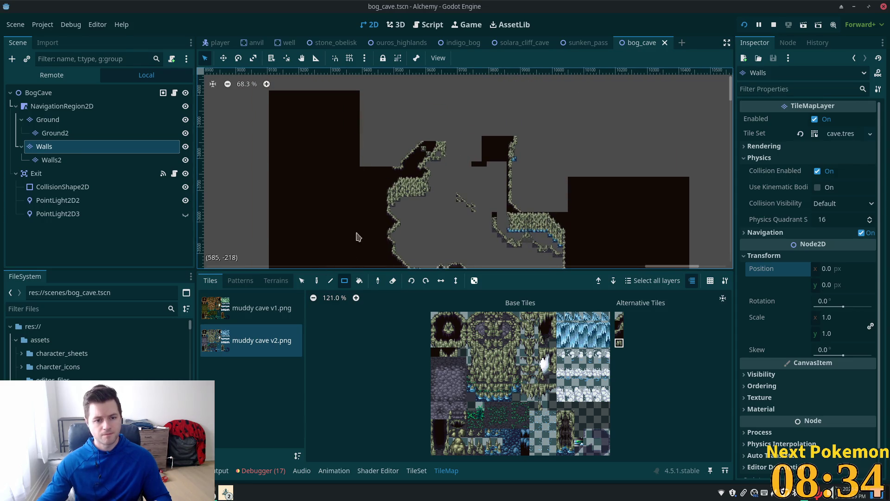
mouse_move(260, 91)
left_mouse_down()
mouse_move(452, 244)
mouse_move(469, 232)
mouse_move(459, 214)
mouse_move(302, 99)
mouse_move(260, 102)
mouse_move(461, 154)
mouse_move(446, 186)
mouse_move(485, 241)
mouse_move(480, 223)
left_mouse_up()
Save the bog cave, restart the game, and check the debugger's error list.
key("ctrl+s")
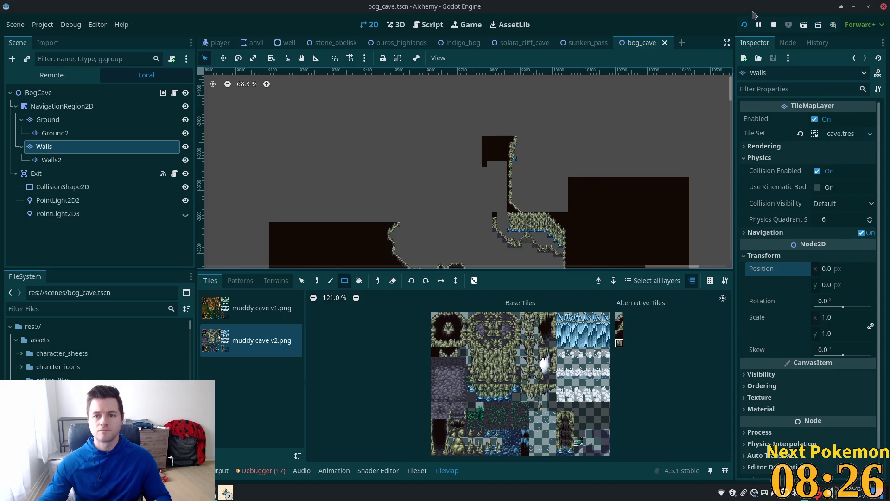
left_click(745, 24)
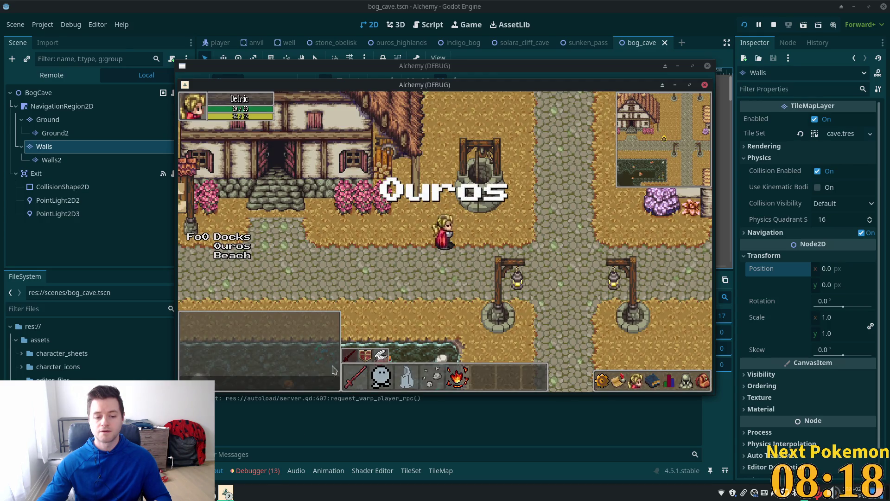
left_click(255, 471)
scroll(341, 388, "down", 2)
scroll(341, 388, "down", 1)
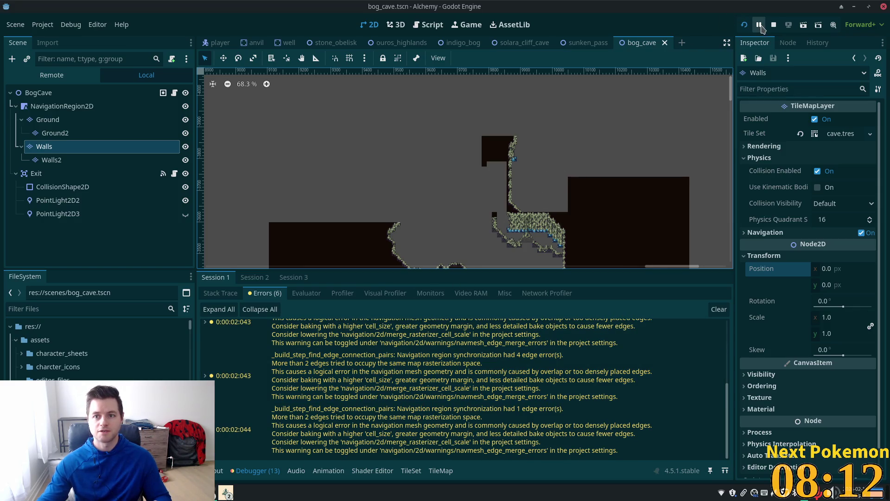
Clear a 17x8 block of Walls tiles in the upper cave, save, and launch the game.
left_click(469, 131)
scroll(466, 137, "up", 7)
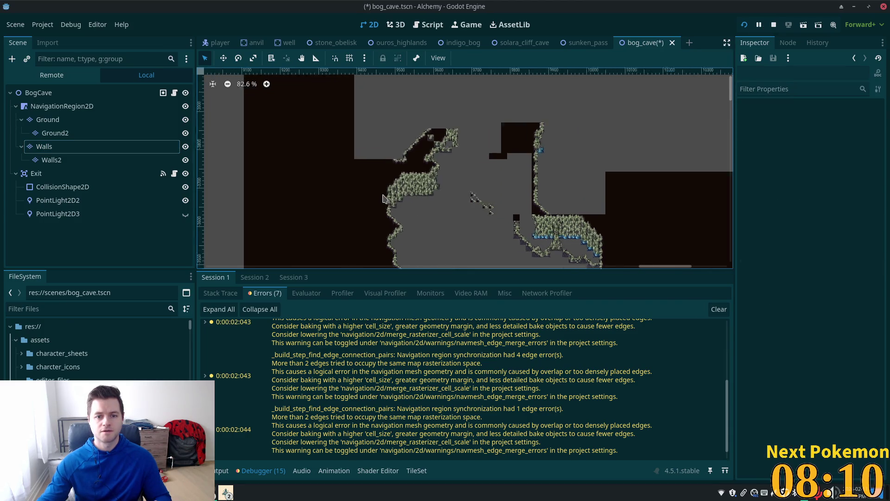
right_click(382, 89)
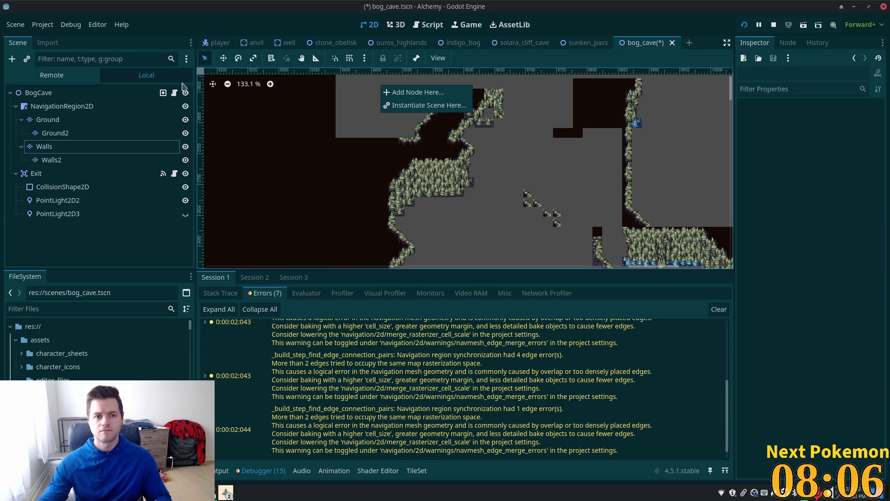
left_click(44, 146)
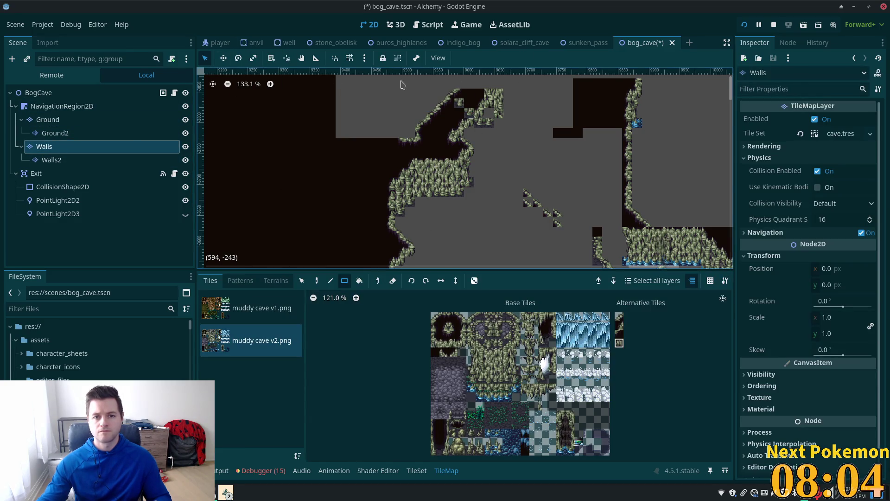
mouse_move(375, 89)
left_mouse_down()
mouse_move(559, 148)
mouse_move(531, 153)
left_mouse_up()
key("ctrl+s")
left_click(745, 26)
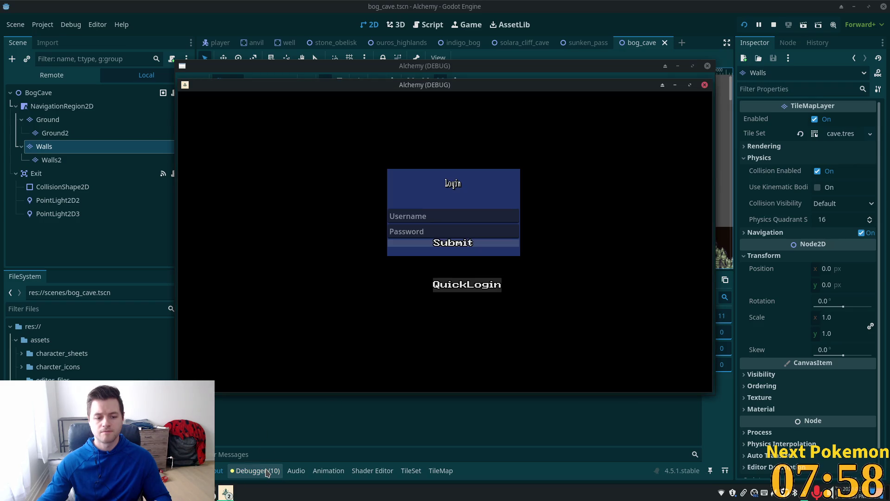
Check the debugger errors and undo the cleared 17x8 block of wall tiles.
left_click(267, 472)
scroll(351, 426, "down", 1)
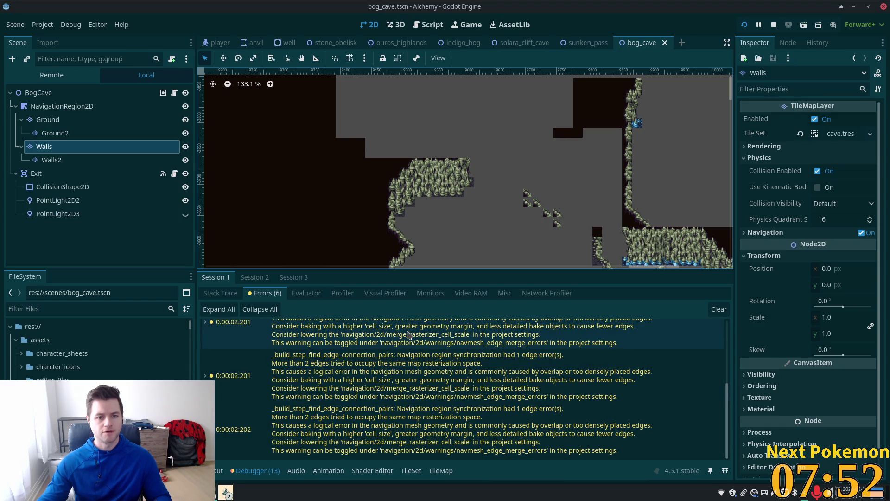
mouse_move(408, 334)
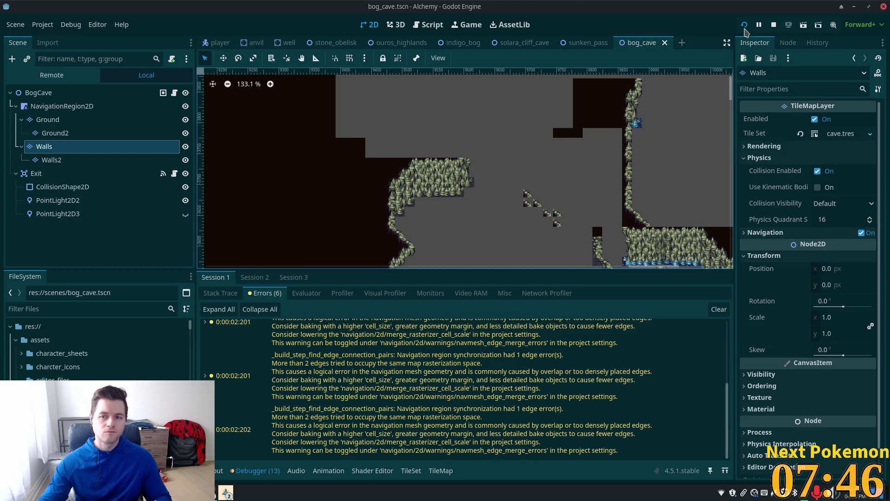
left_click(467, 111)
key("ctrl+z")
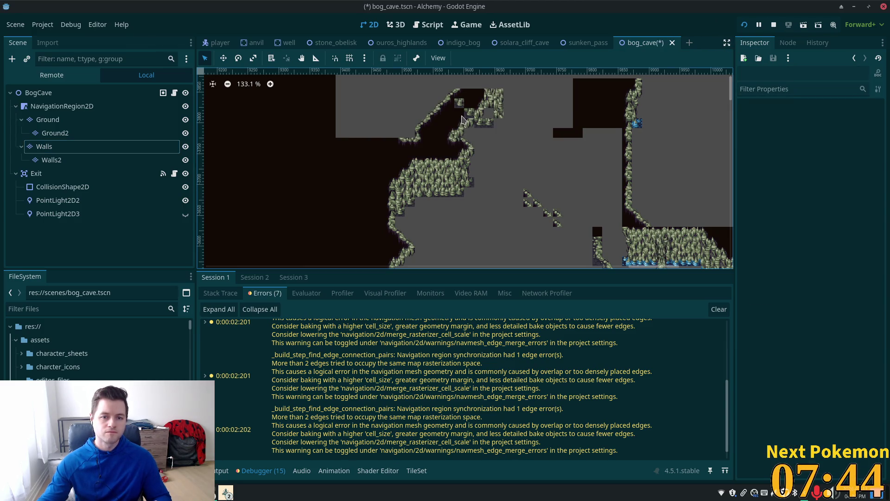
Clear a 10x3 block of Walls tiles, save, and review the debugger error list.
scroll(466, 134, "up", 3)
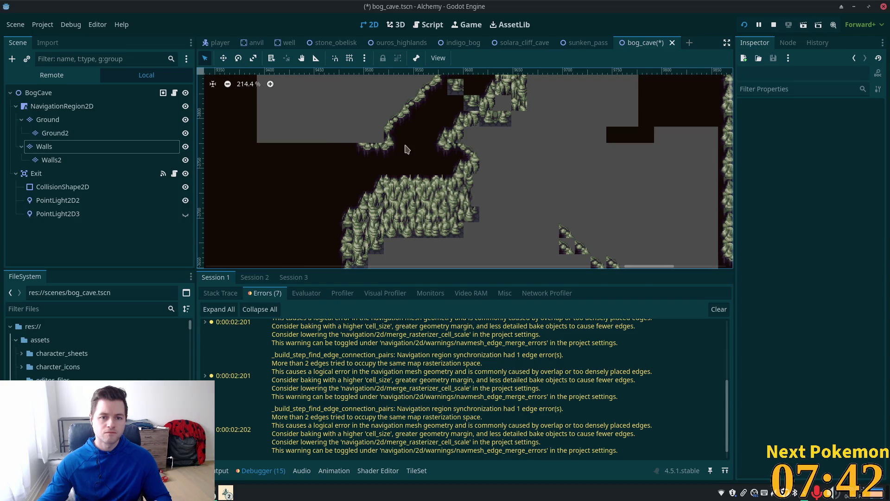
left_click(460, 152)
left_click_drag(338, 128, 496, 172)
key("ctrl+s")
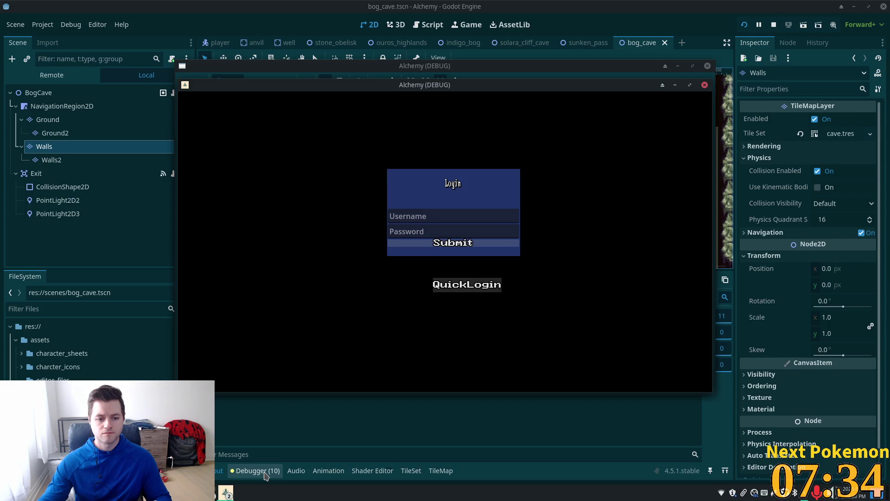
left_click(265, 476)
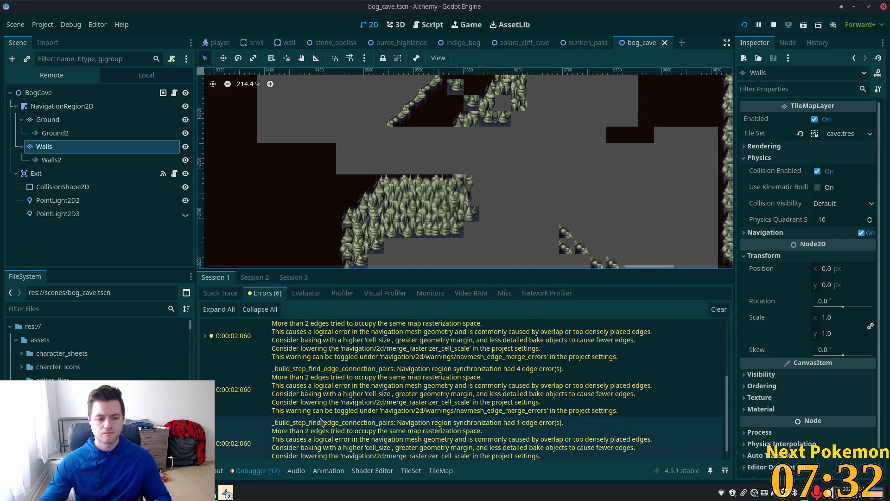
scroll(320, 422, "up", 3)
scroll(324, 421, "down", 4)
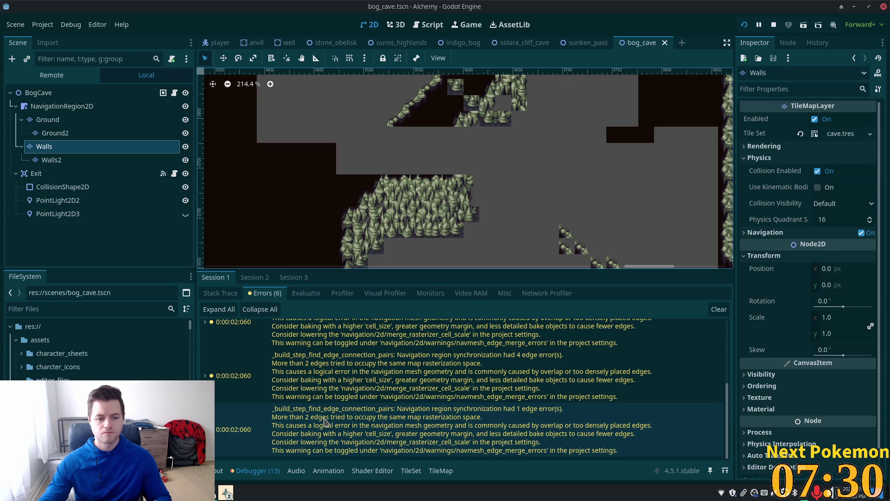
left_click(265, 471)
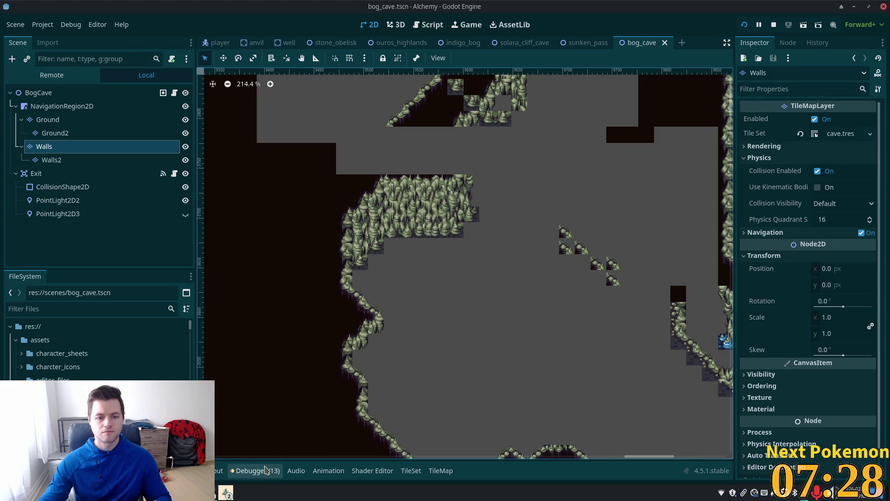
left_click(265, 470)
scroll(310, 425, "up", 5)
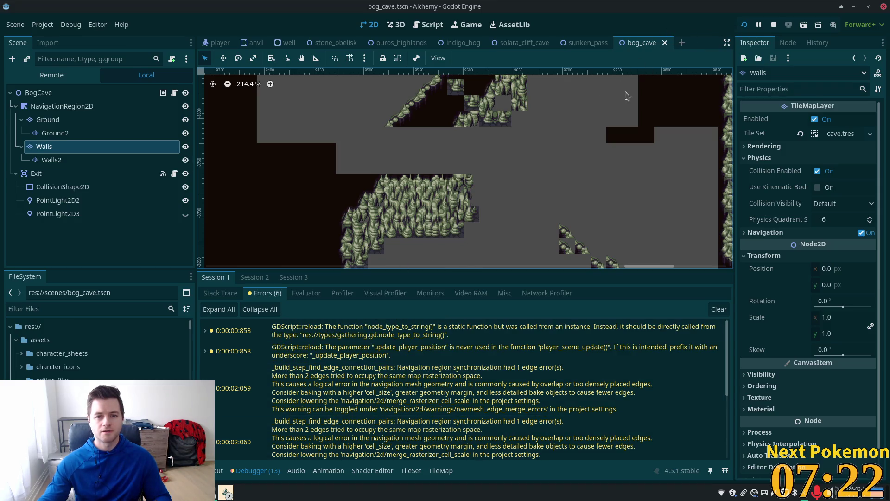
Undo the 10x3 clearing, save the bog cave, restart the game, and reselect Walls.
left_click(514, 171)
key("ctrl+z")
key("ctrl+s")
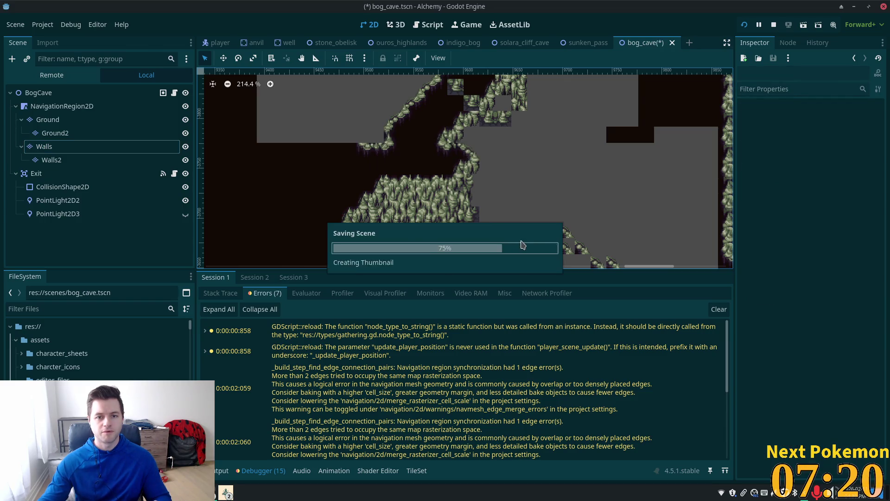
key("F5")
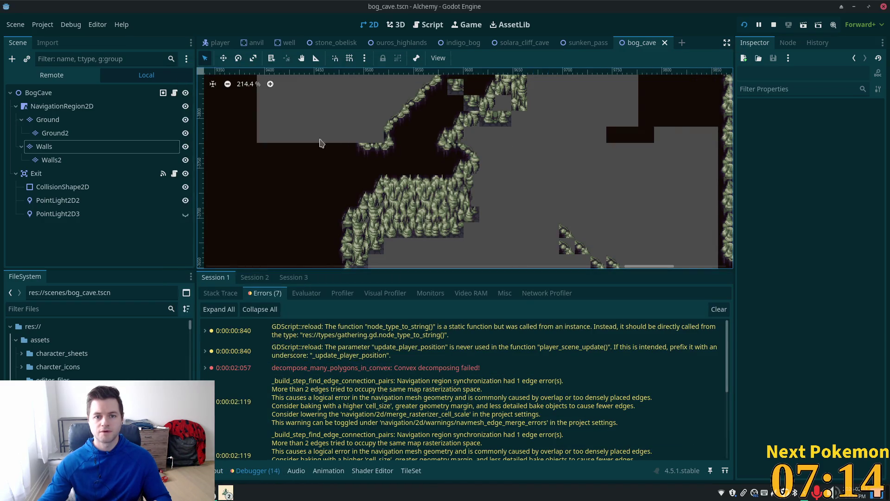
left_click(104, 146)
scroll(423, 153, "up", 6)
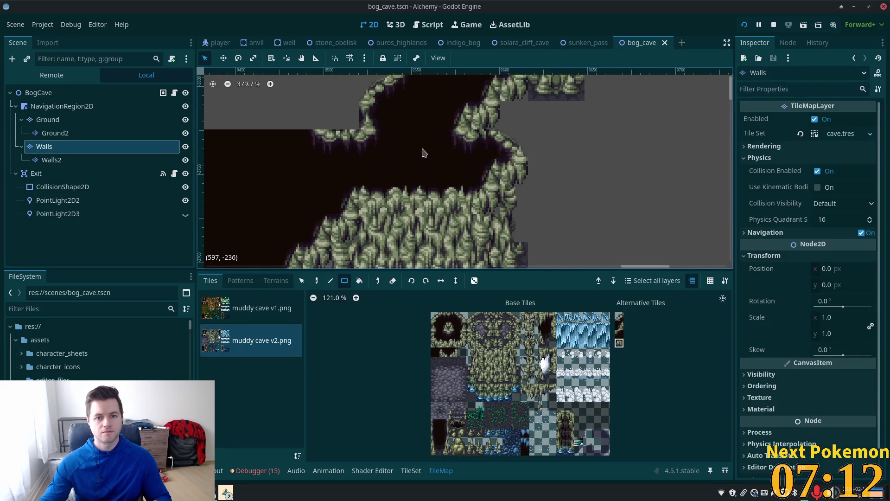
left_click_drag(558, 146, 523, 193)
mouse_move(409, 153)
left_mouse_down()
mouse_move(540, 212)
mouse_move(539, 220)
left_mouse_up()
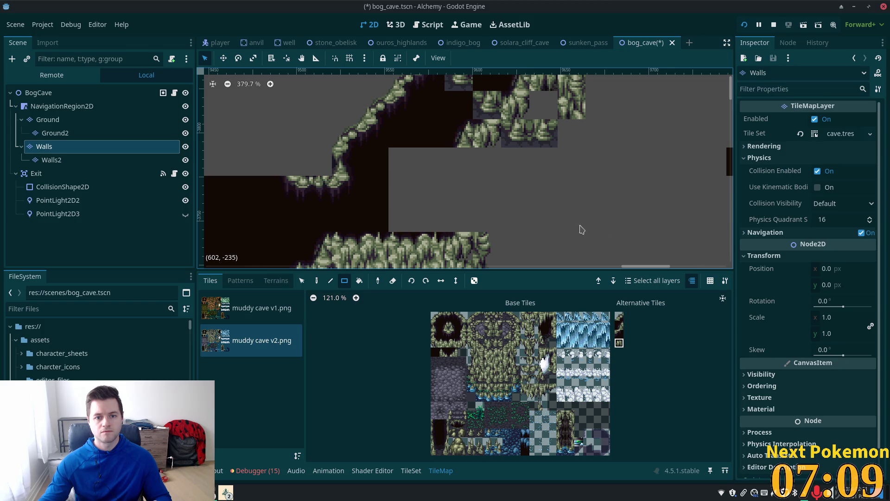
left_click(744, 25)
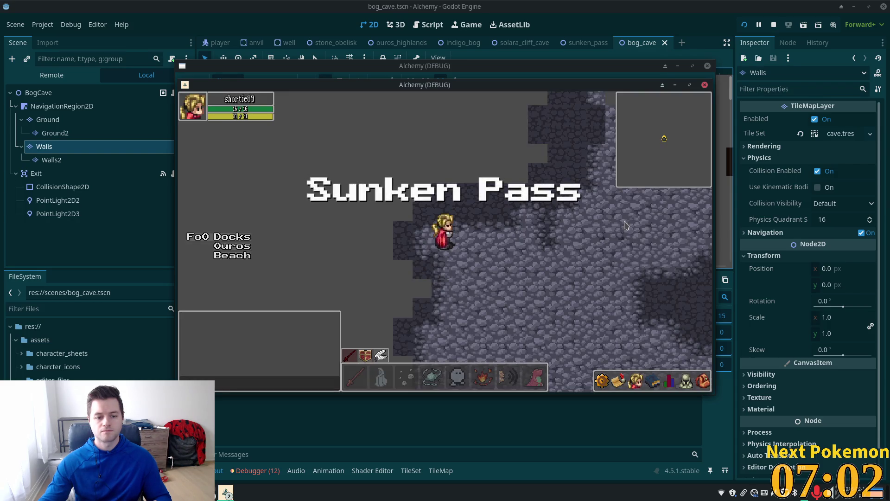
left_click(271, 469)
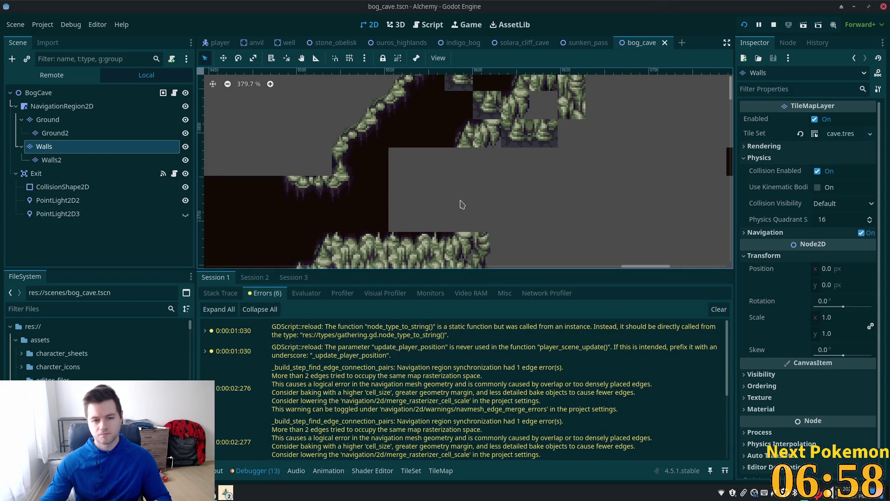
key("ctrl+z")
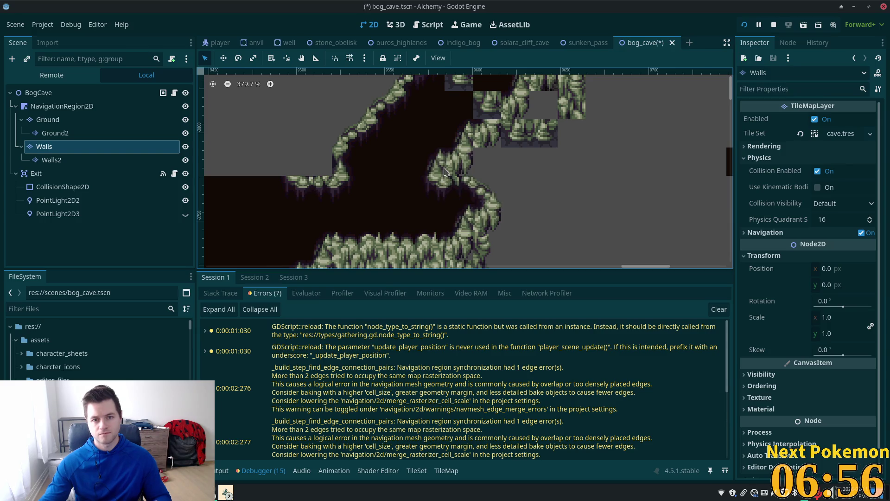
scroll(456, 185, "up", 5)
scroll(456, 185, "down", 3)
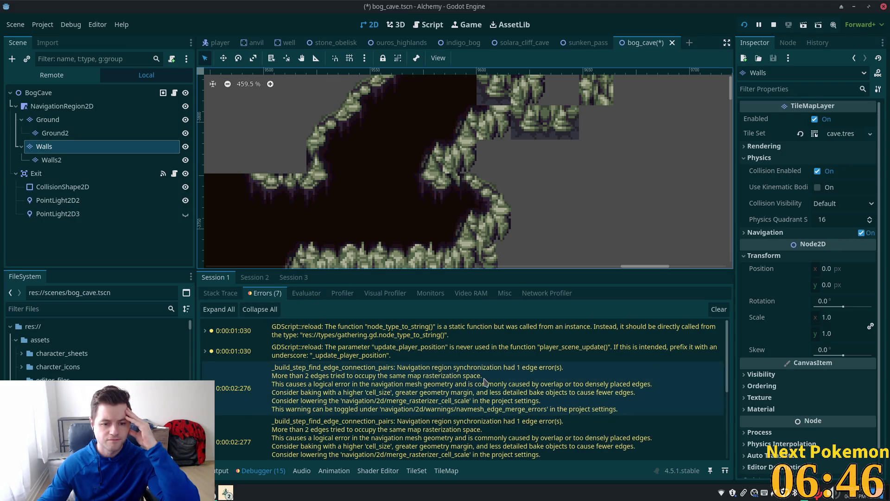
scroll(484, 376, "down", 5)
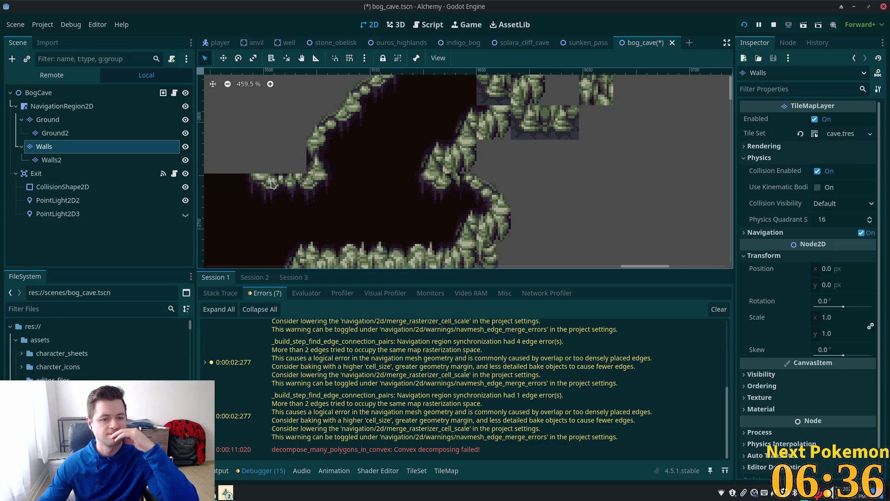
left_click(58, 148)
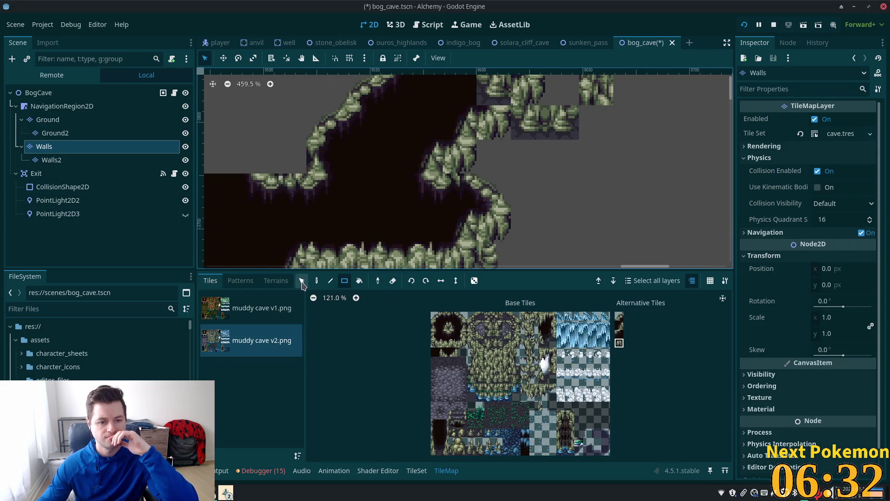
With the Select tool, delete one protruding wall tile, save the bog cave, and run the game.
left_click(317, 281)
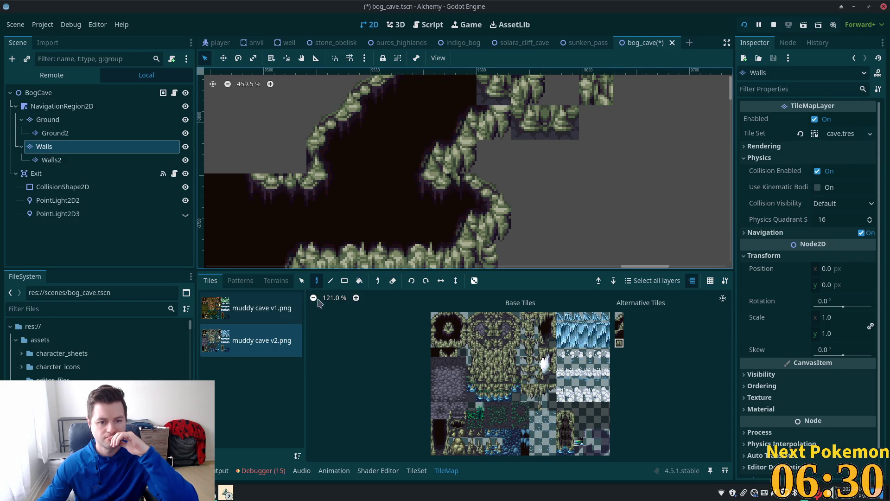
left_click(301, 281)
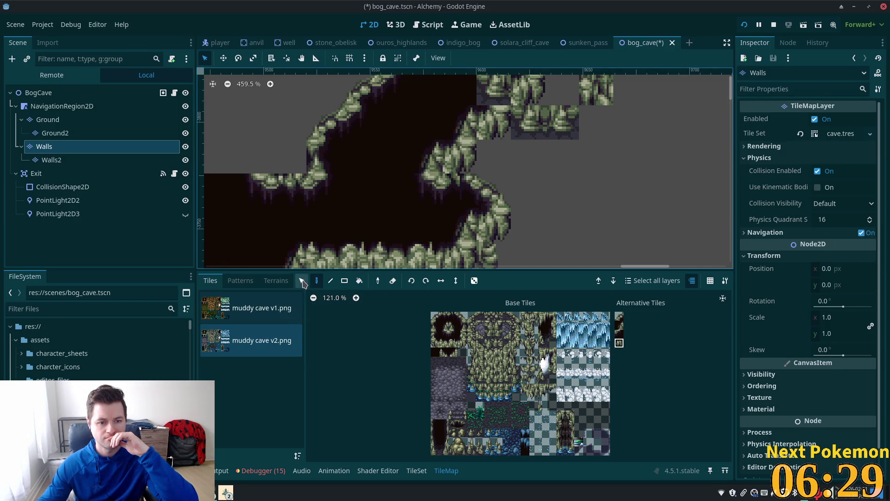
left_click(466, 158)
key("ctrl+s")
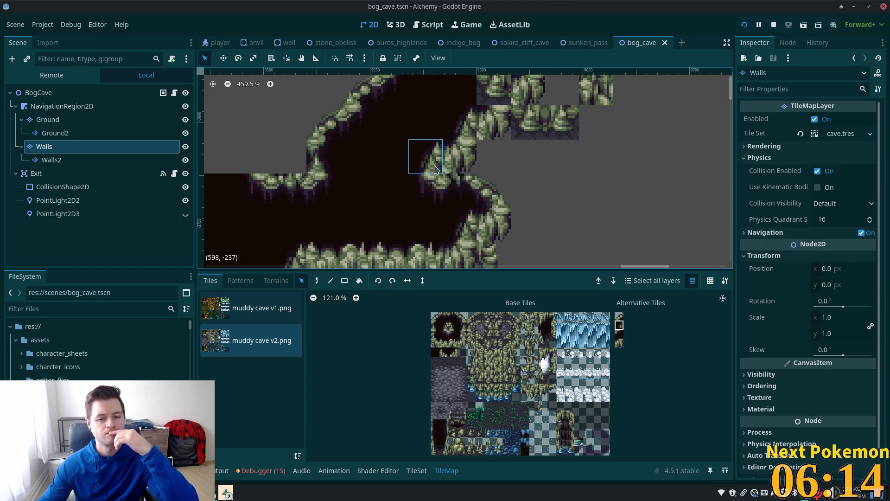
left_click(435, 168)
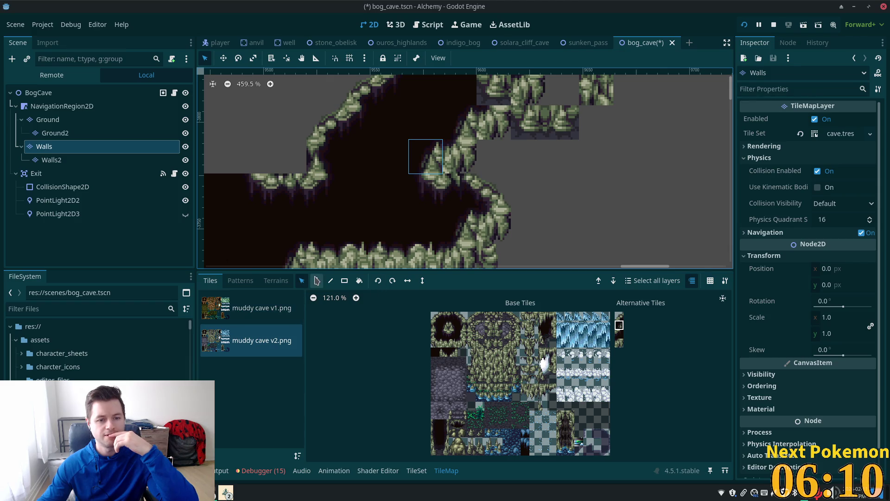
key("Delete")
key("d")
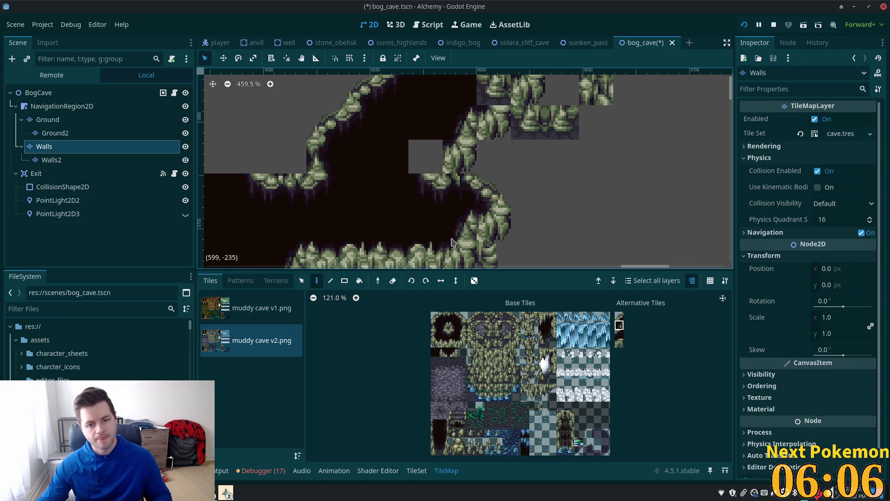
key("ctrl+s")
left_click(745, 25)
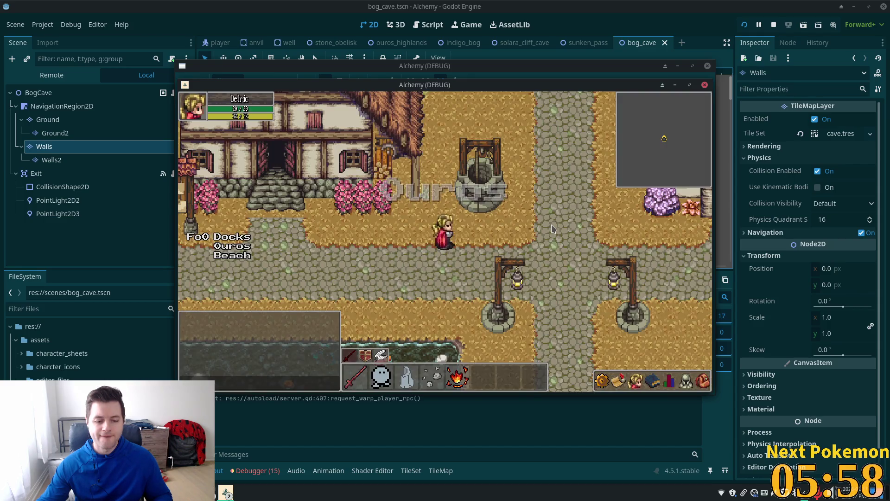
Stop the game, erase another Walls tile to widen the gap, and relaunch.
key("F8")
left_click(267, 470)
scroll(371, 394, "up", 10)
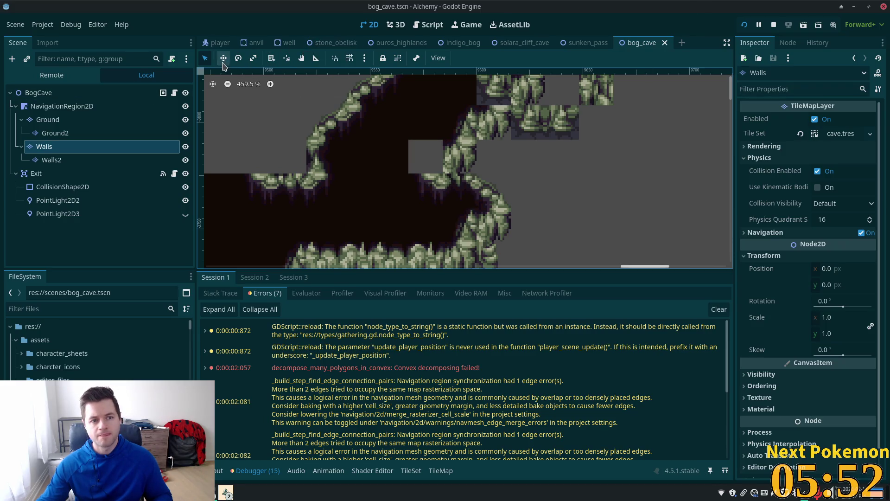
left_click(47, 119)
left_click(46, 147)
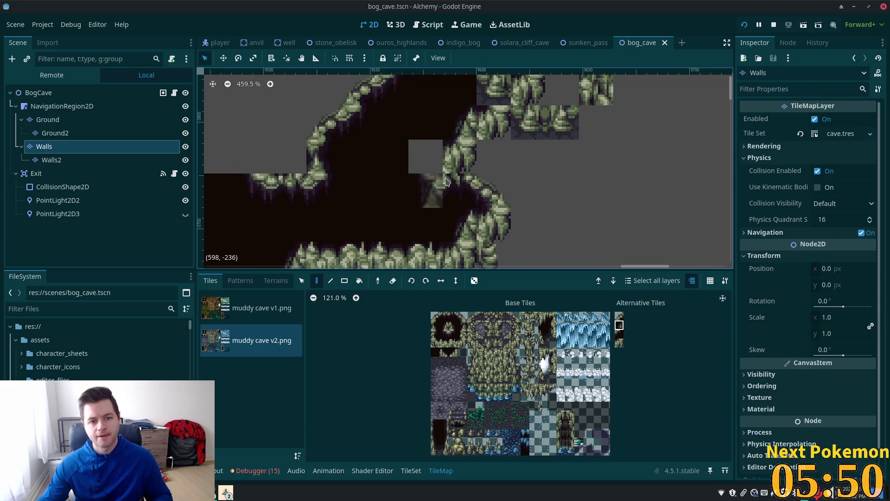
right_click(464, 165)
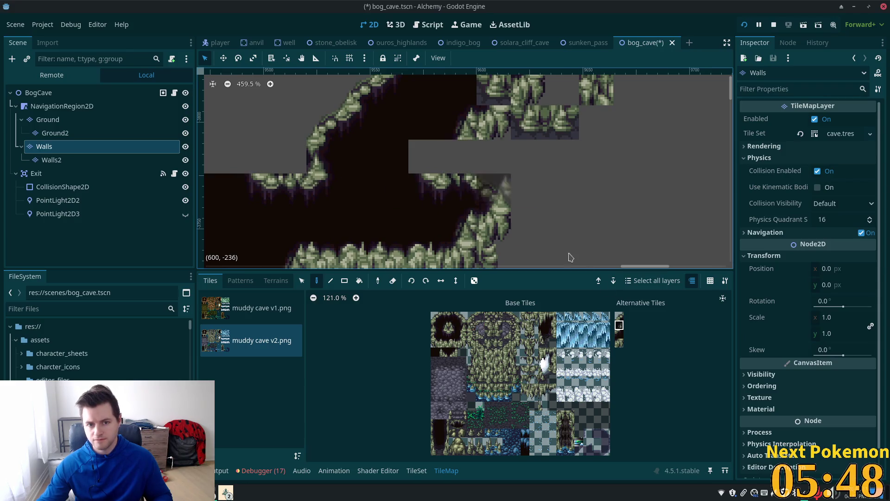
left_click(746, 26)
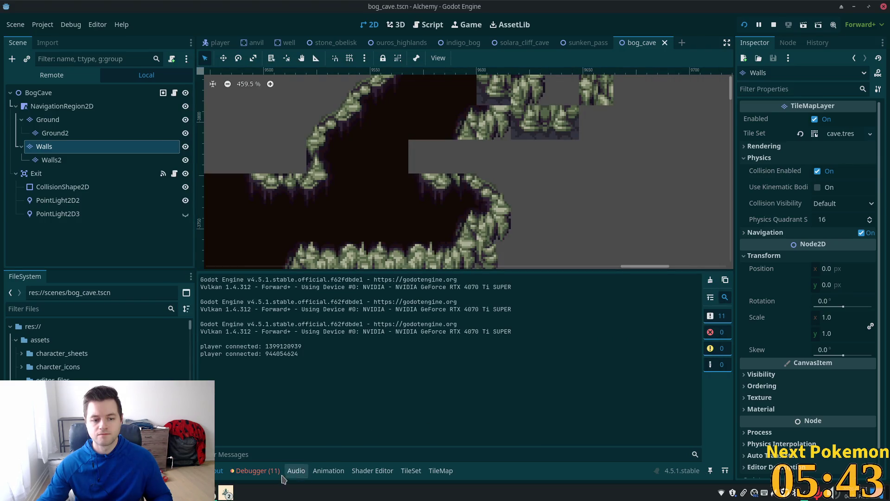
Erase a wall tile inside the grey gap, save, and run the game again.
left_click(251, 471)
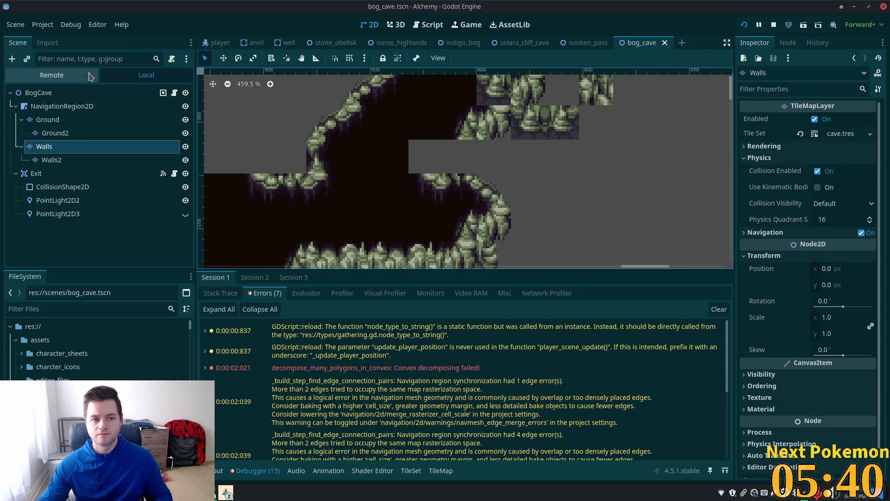
left_click(51, 159)
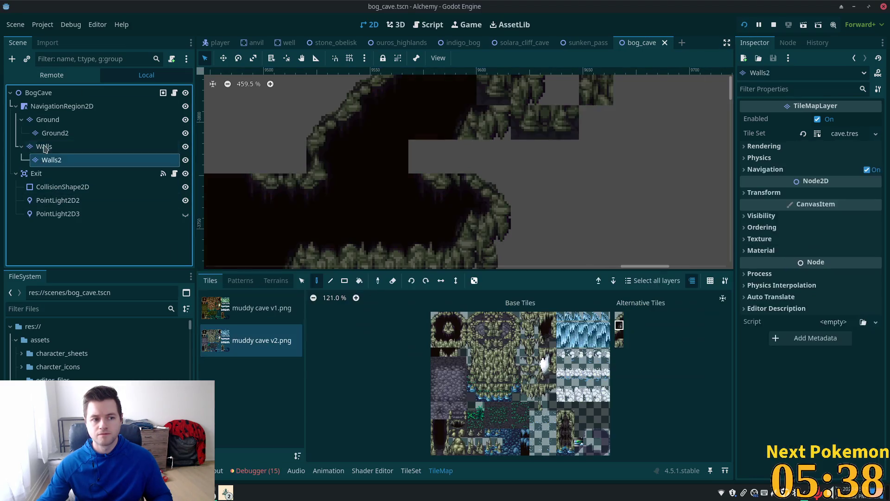
left_click(44, 146)
right_click(423, 190)
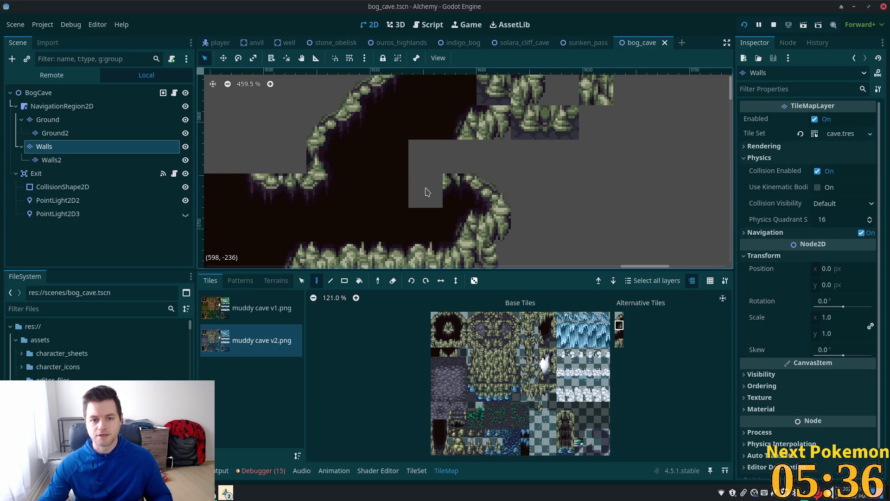
key("ctrl+s")
key("F5")
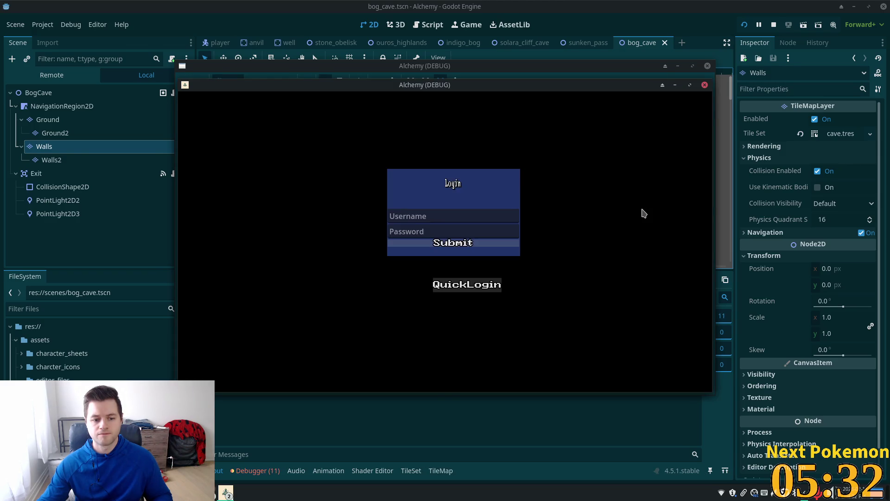
Erase a wall tile beside the gap, save, and restart the game.
left_click(258, 471)
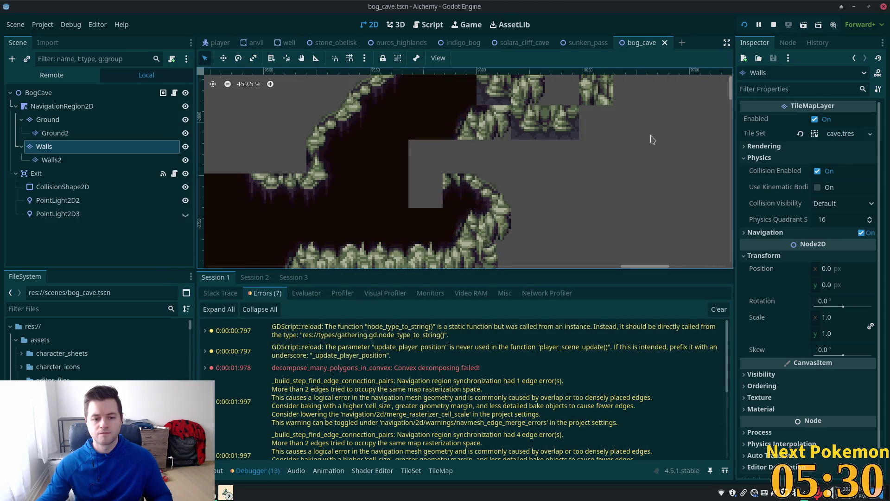
left_click(44, 146)
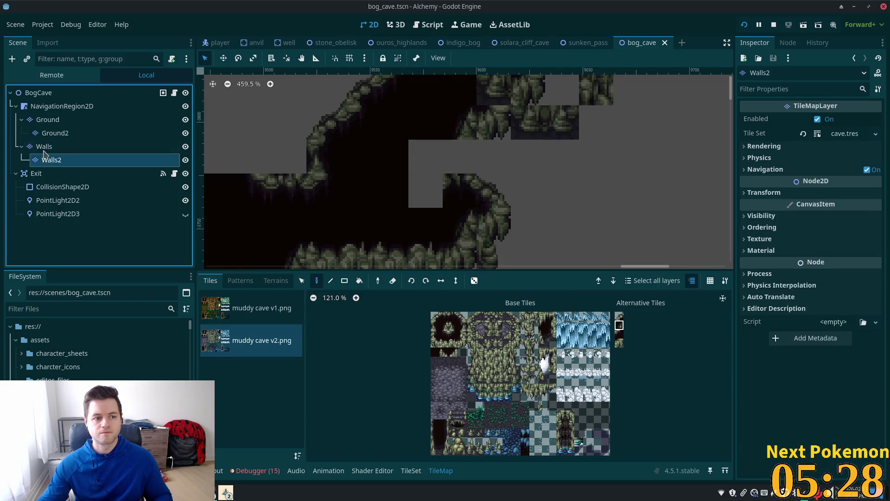
right_click(469, 197)
key("ctrl+s")
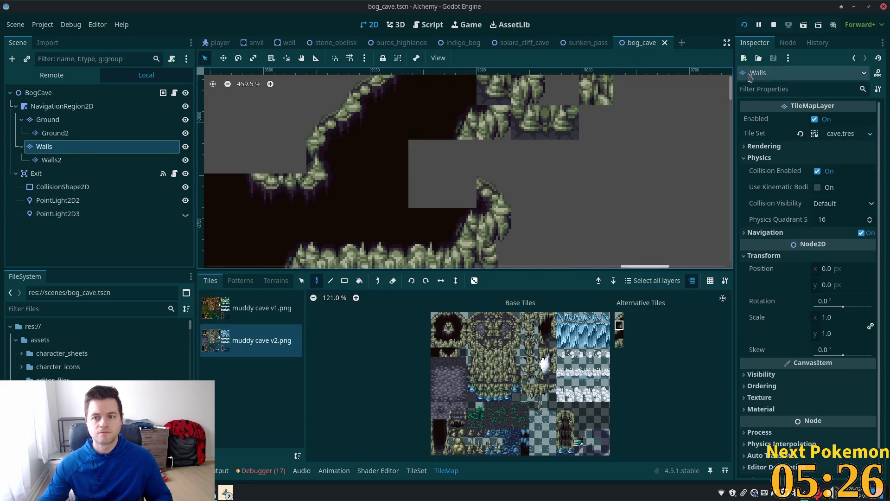
left_click(743, 27)
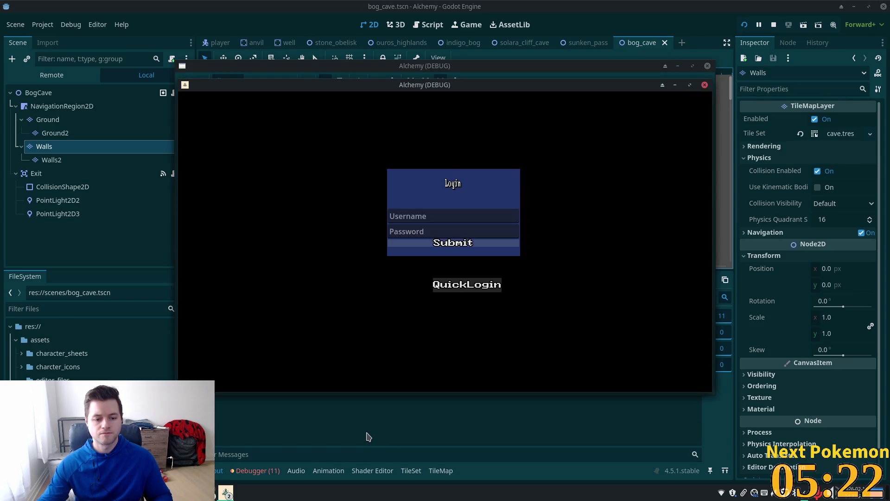
Erase a column of wall tiles in the gap, save, and test-run again.
left_click(267, 472)
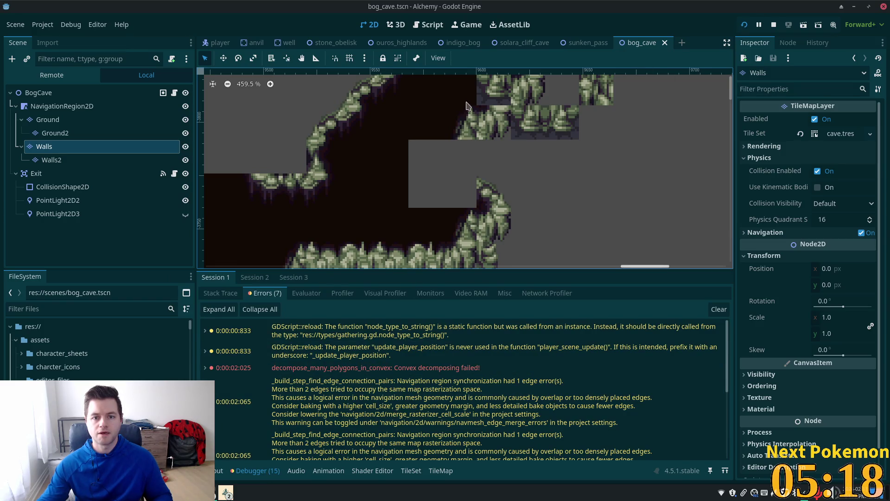
left_click(47, 146)
mouse_move(439, 155)
left_mouse_down()
mouse_move(379, 158)
mouse_move(392, 223)
mouse_move(391, 190)
left_mouse_up()
key("ctrl+s")
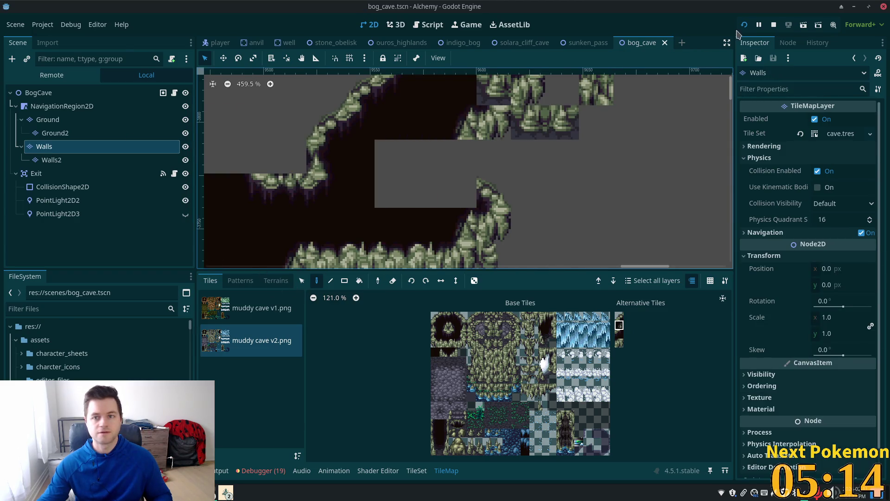
key("F5")
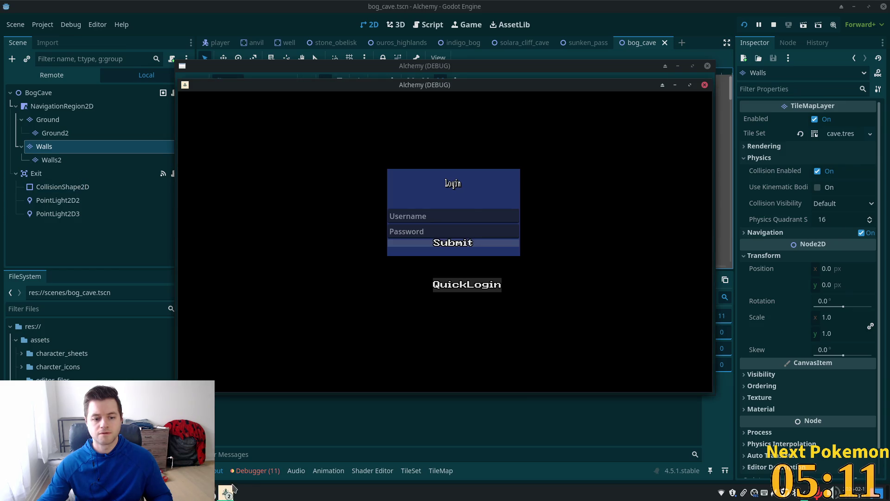
Erase wall tiles at the gap's right edge and below it, save, and run the game.
left_click(233, 488)
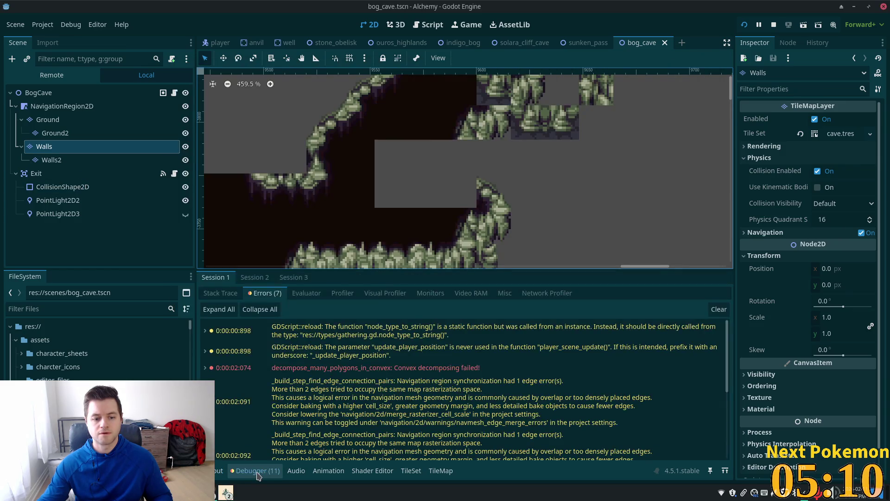
left_click(44, 146)
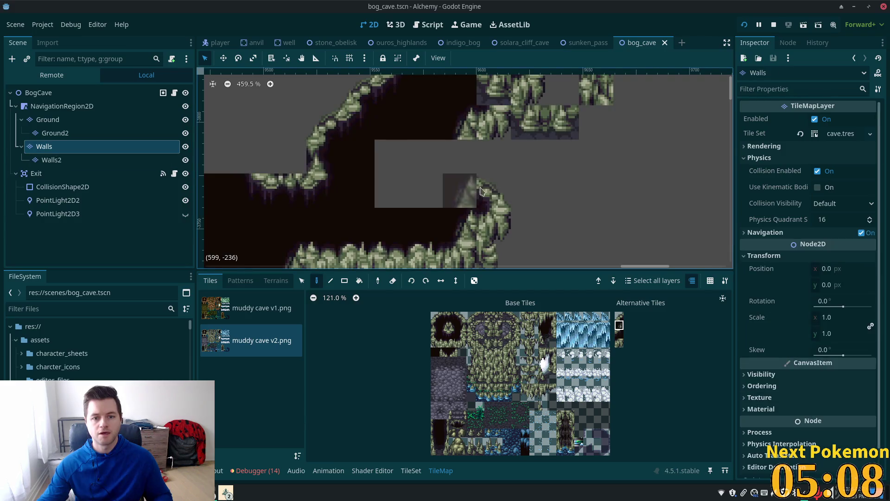
left_click(487, 193)
left_click(501, 215)
left_click(459, 223)
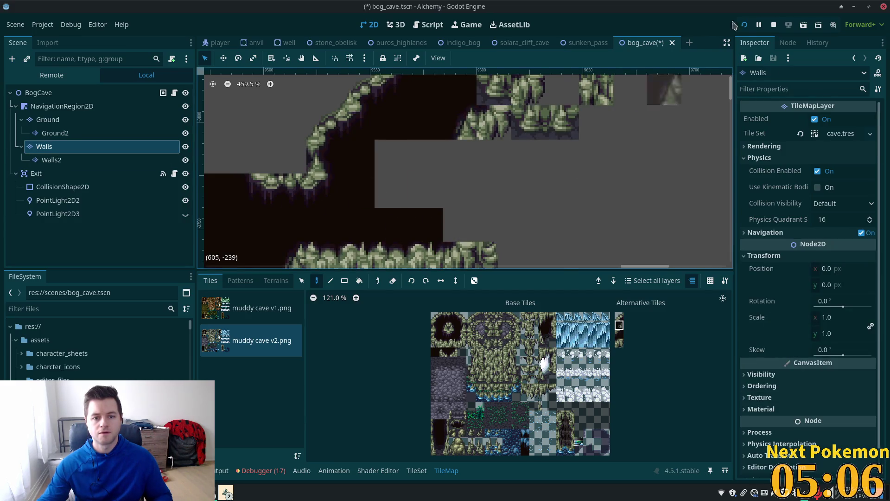
key("ctrl+s")
left_click(745, 25)
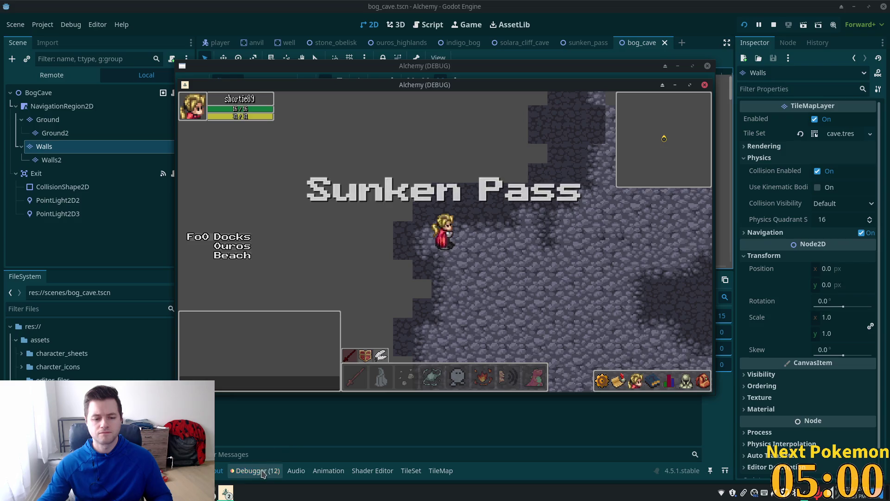
Undo the last two wall erasures to restore the gap's right side.
left_click(256, 471)
scroll(342, 404, "down", 4)
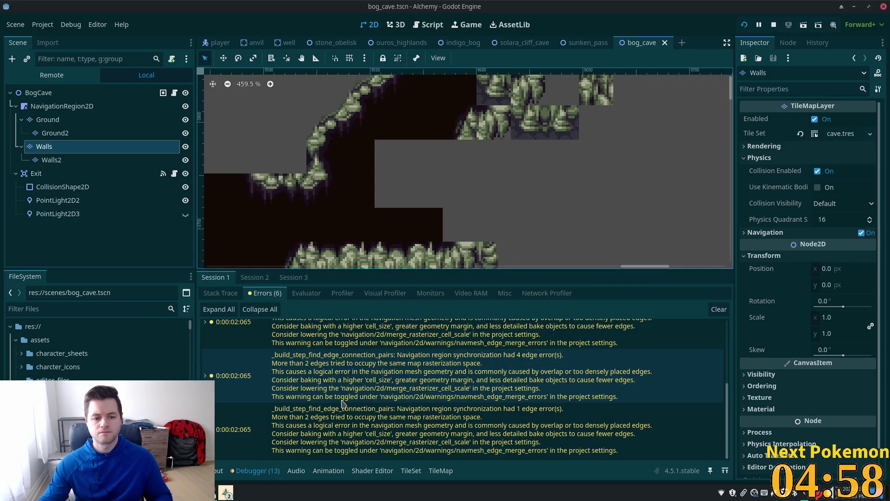
scroll(341, 402, "up", 5)
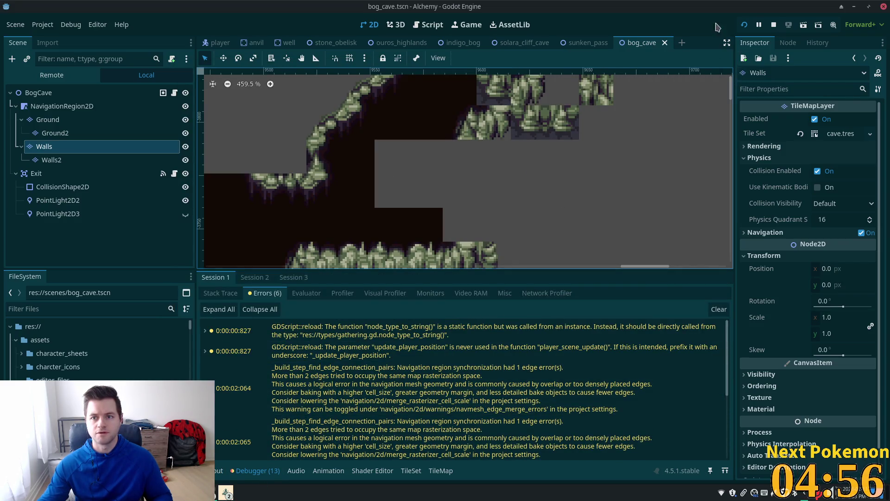
left_click(552, 179)
key("ctrl+z")
key("ctrl+z")
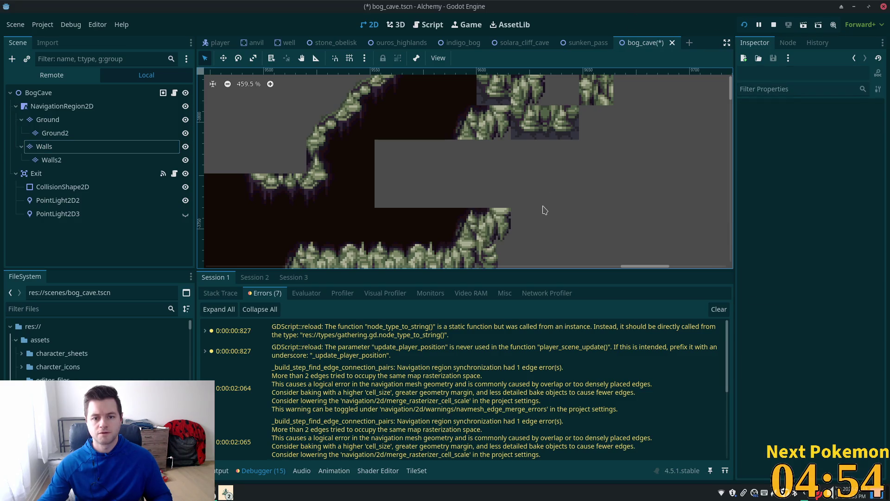
key("ctrl+z")
key("ctrl+z")
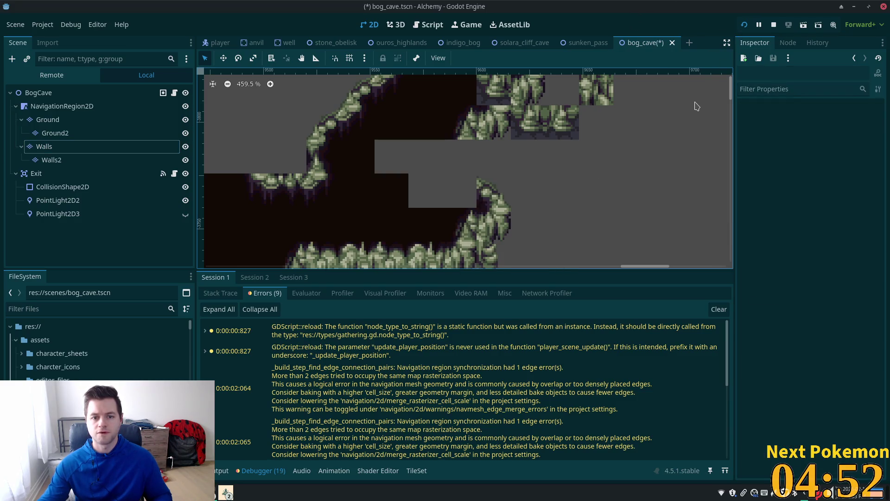
Erase the wall block at the gap's lower left, save, test-run, and close the game.
right_click(395, 200)
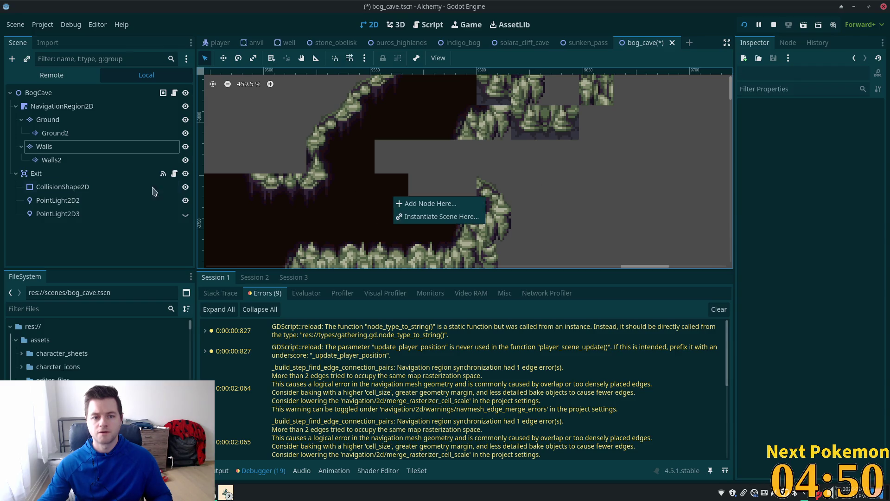
left_click(44, 146)
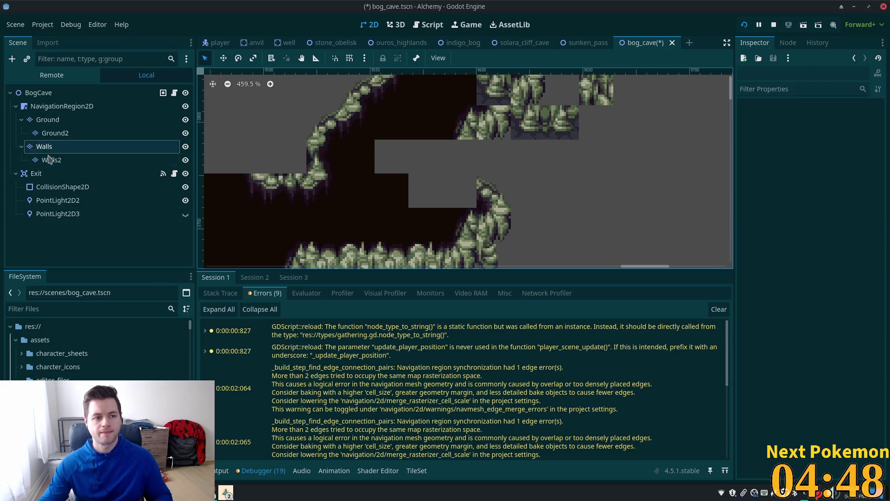
left_click(44, 146)
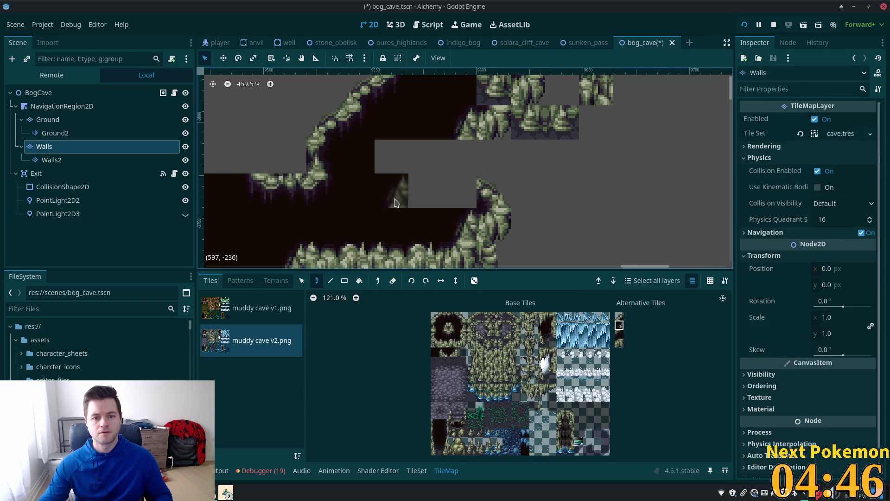
right_click(392, 190)
key("ctrl+s")
key("F5")
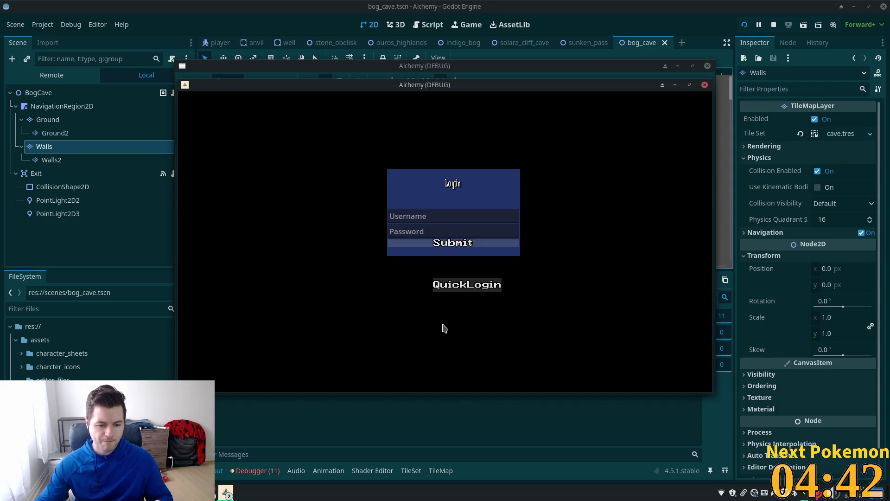
key("F8")
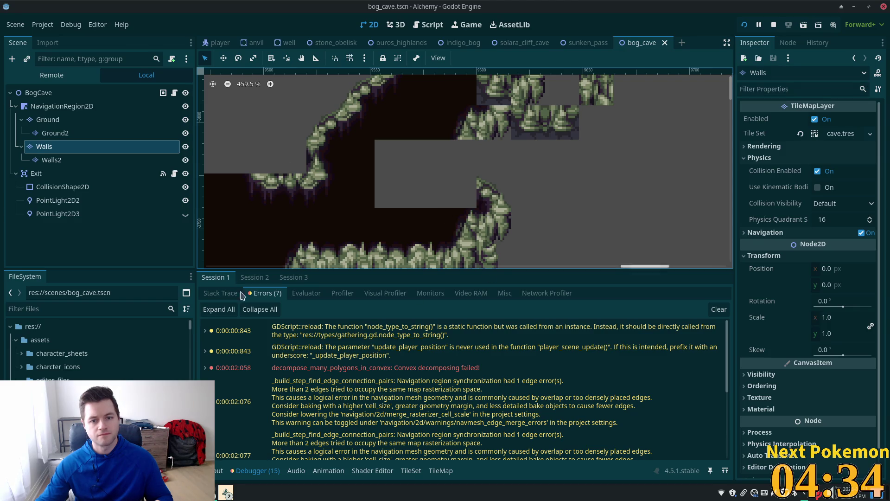
On the Walls layer, use the Select tool to inspect several wall tiles around the gap.
left_click(54, 133)
left_click(79, 147)
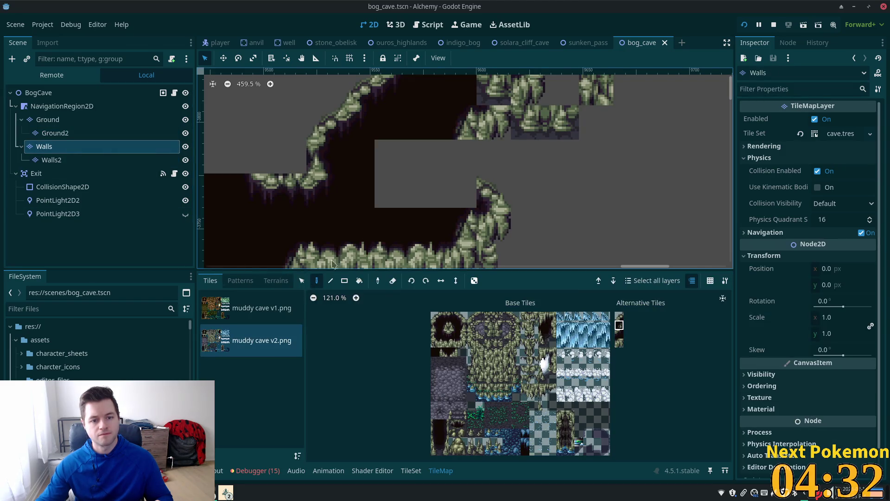
left_click(301, 280)
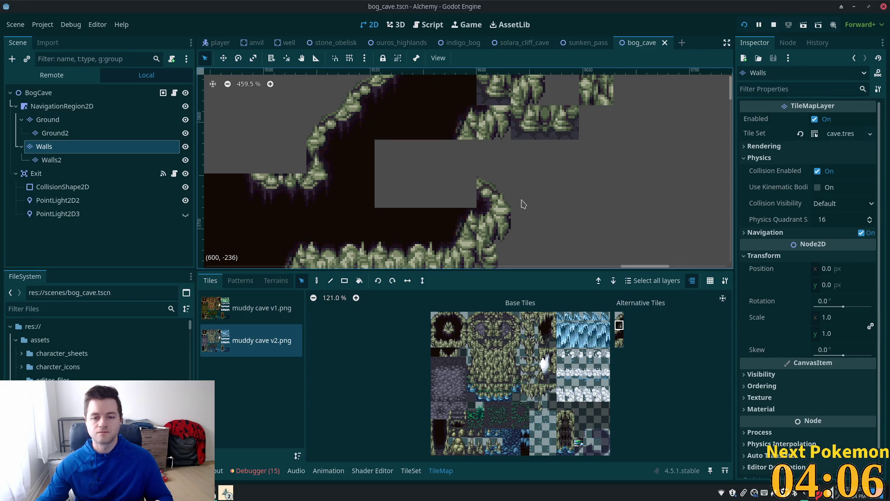
left_click(489, 197)
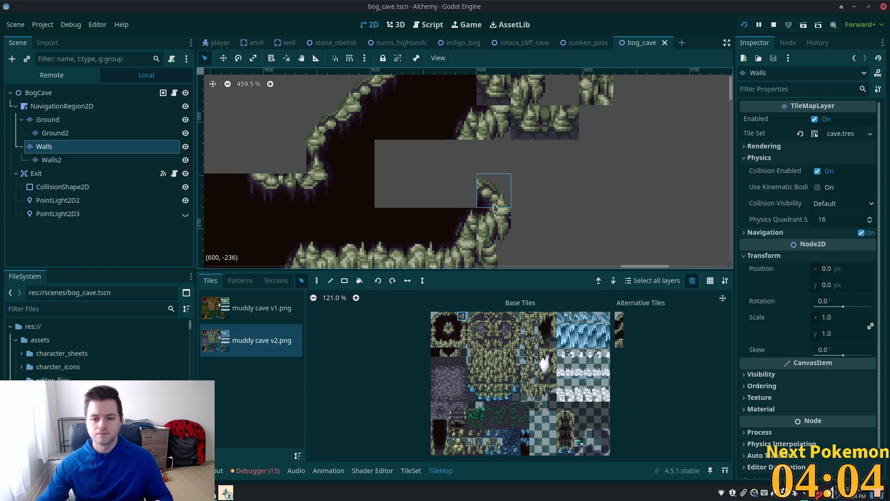
left_click(503, 225)
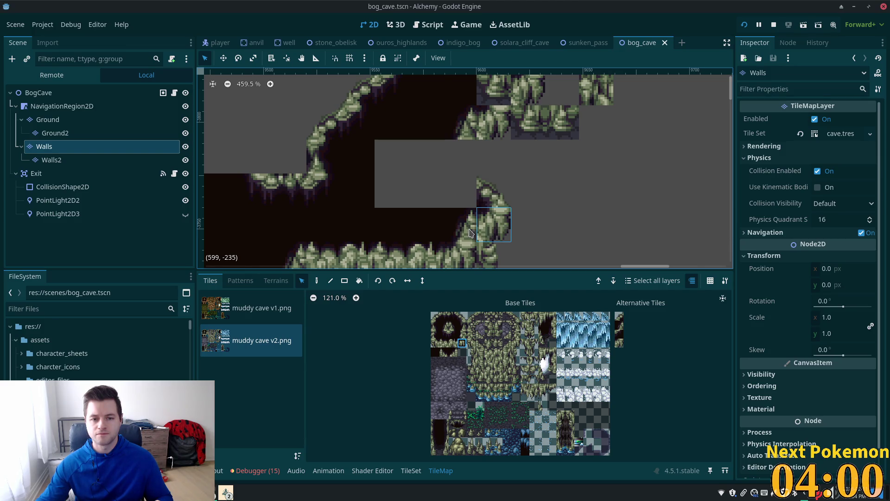
scroll(472, 232, "up", 4)
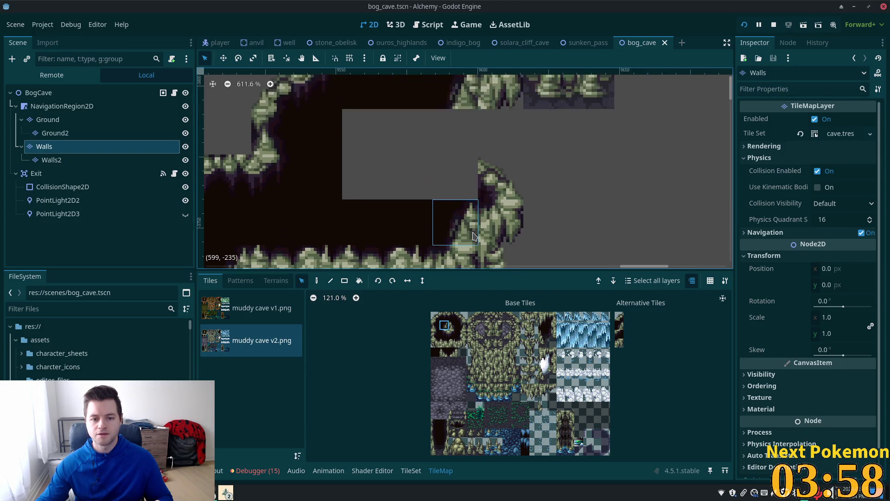
left_click(524, 176)
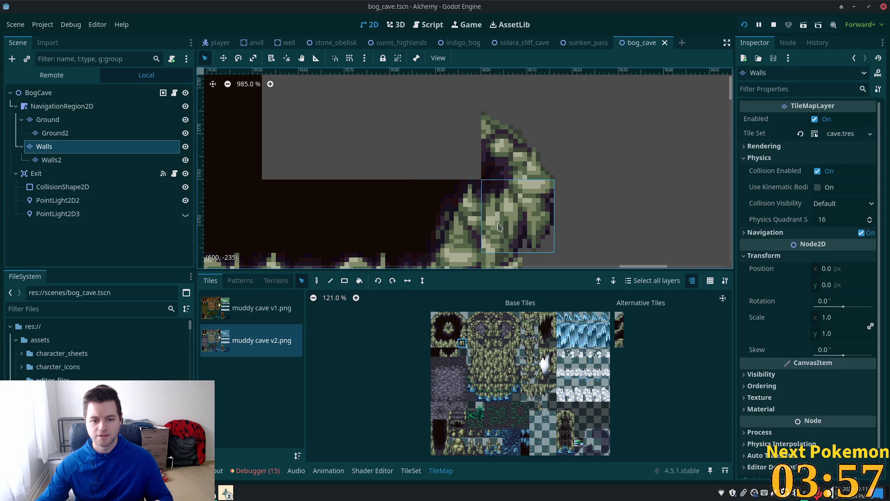
left_click(466, 221)
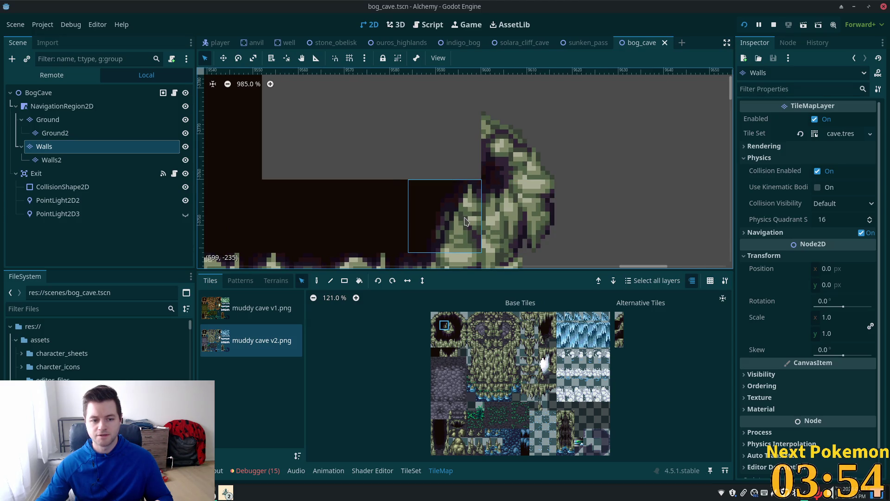
Erase the rock tile at the wall's top-right with the Paint tool and run the game.
left_click(317, 281)
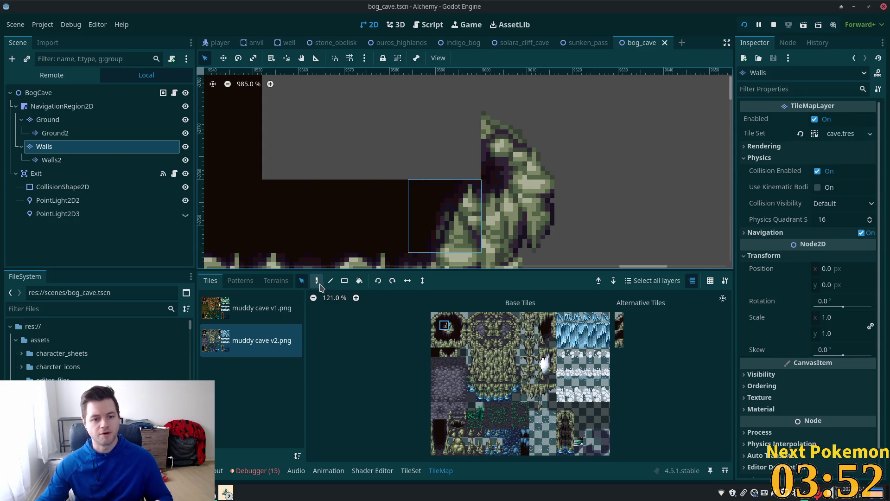
left_click(518, 142)
left_click(744, 25)
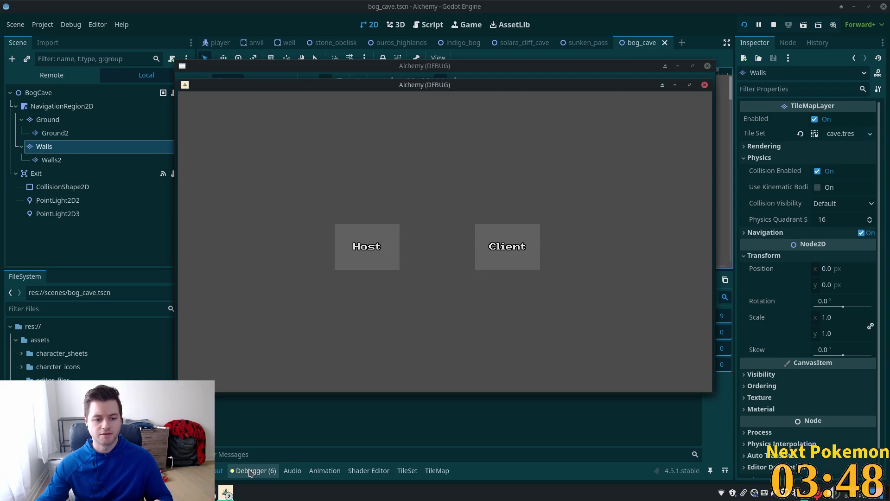
Stop the game and erase a rock tile from the Walls layer's upper right edge.
left_click(252, 472)
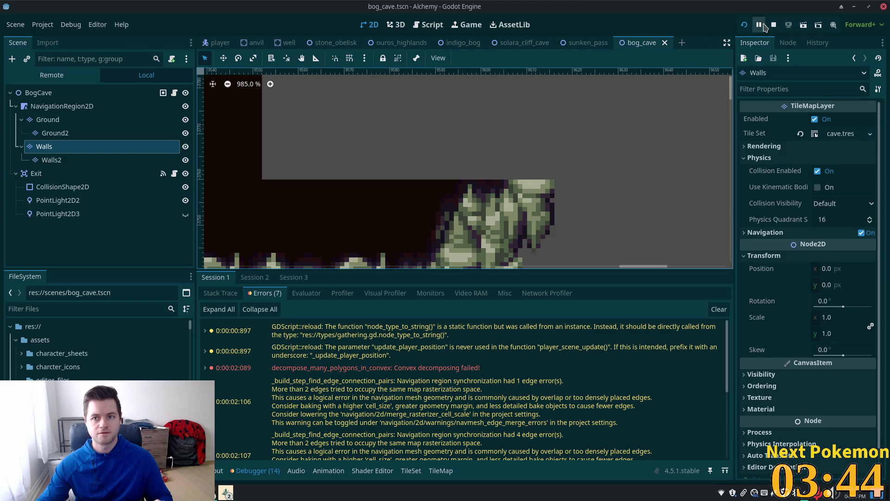
left_click(544, 200)
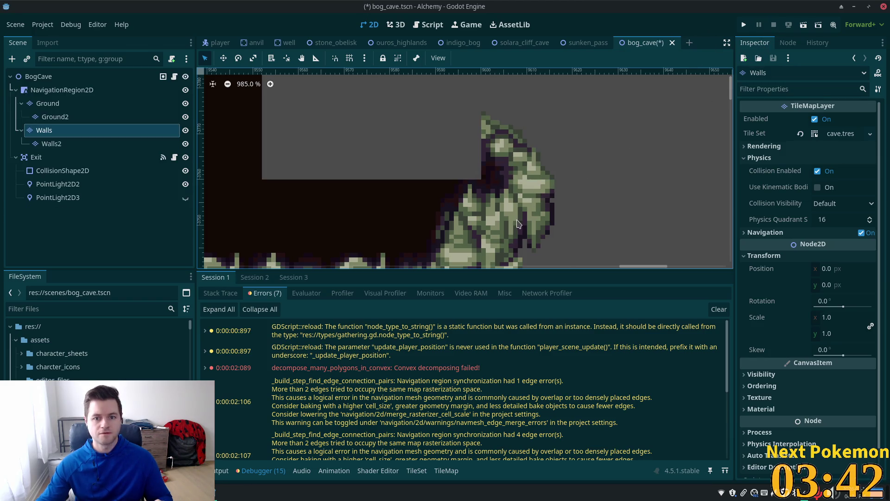
right_click(519, 224)
left_click(47, 103)
left_click(44, 130)
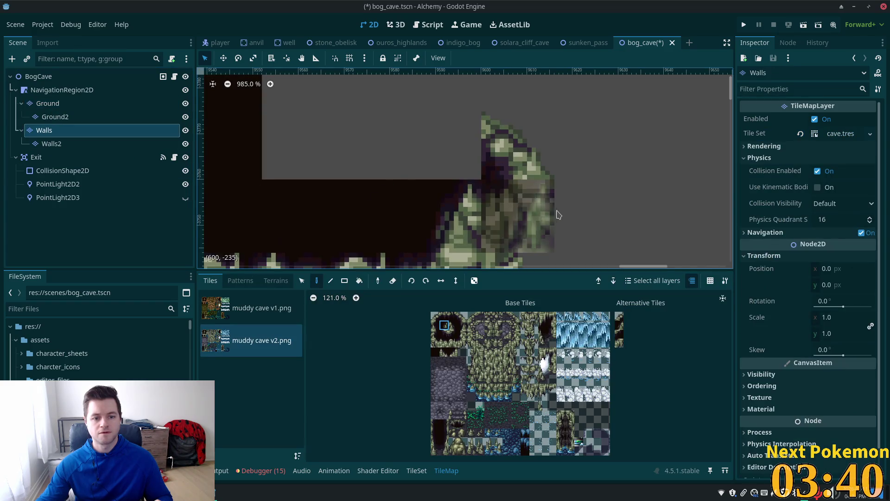
Save and rerun the game, then review the 6 errors in the debugger.
left_click(744, 24)
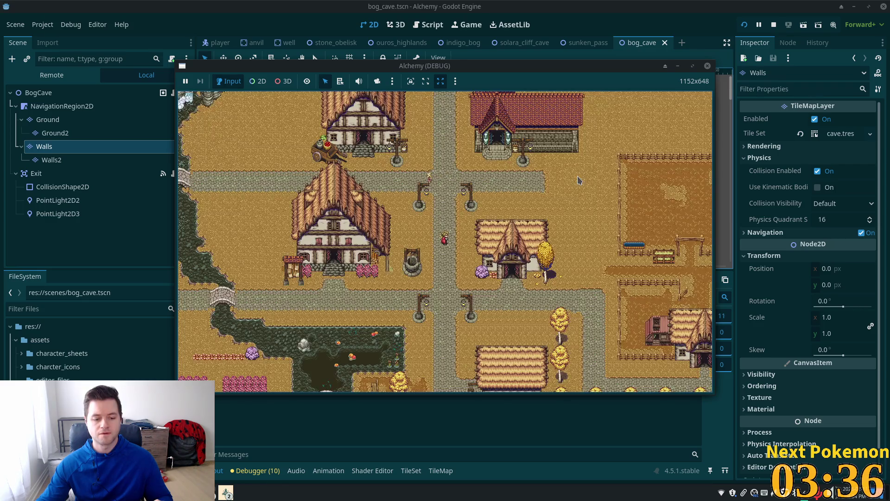
left_click(258, 470)
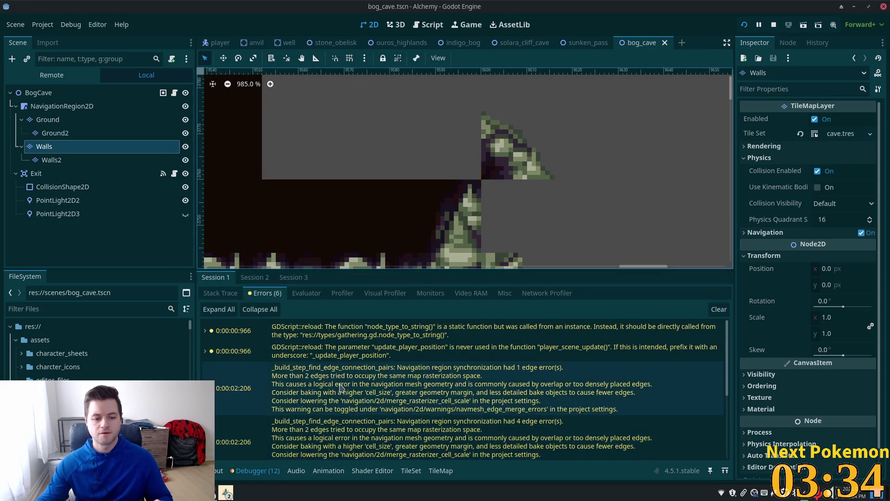
scroll(342, 389, "down", 2)
scroll(342, 389, "up", 5)
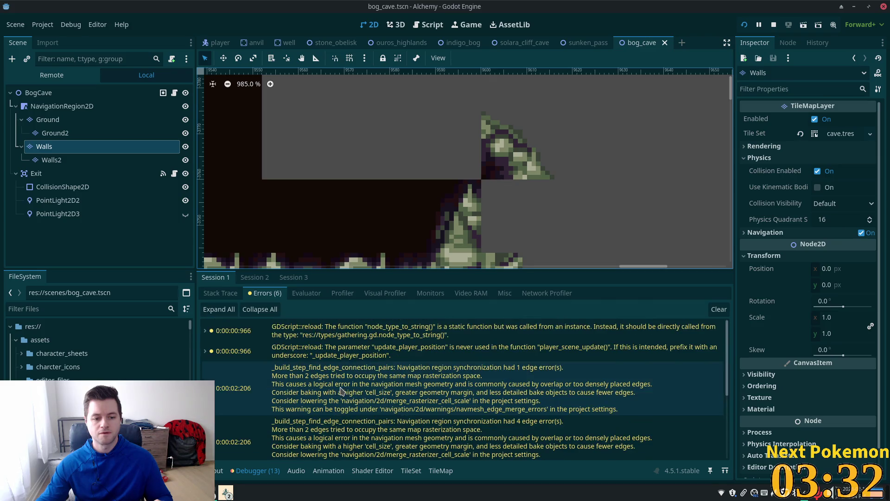
Stop the game, repaint the rock tile on the Walls layer and erase the dark tile beside it.
left_click(775, 27)
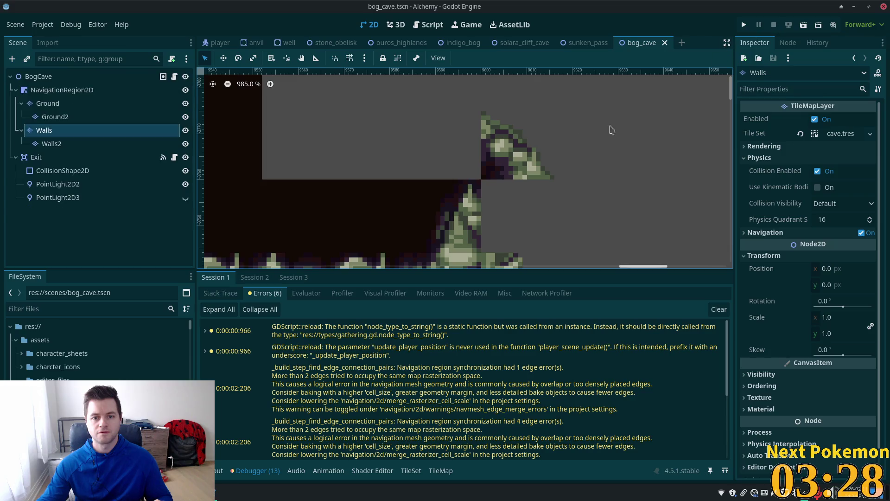
left_click(56, 130)
left_click(504, 205)
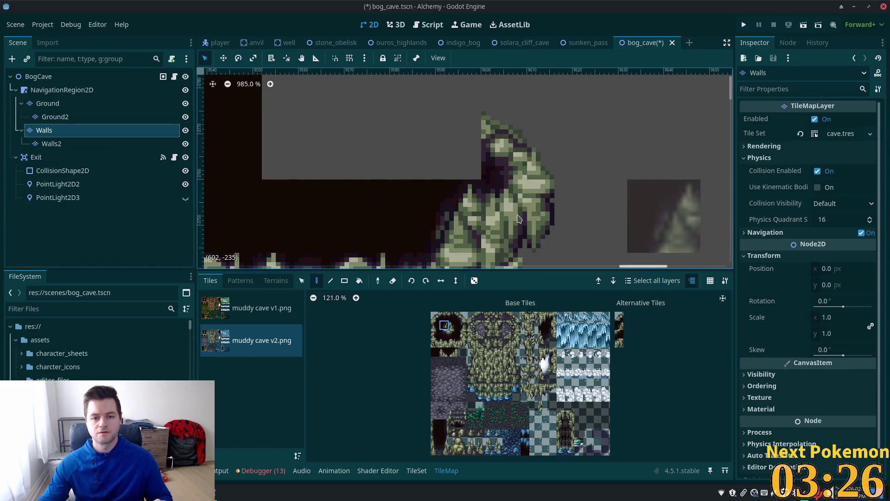
right_click(444, 216)
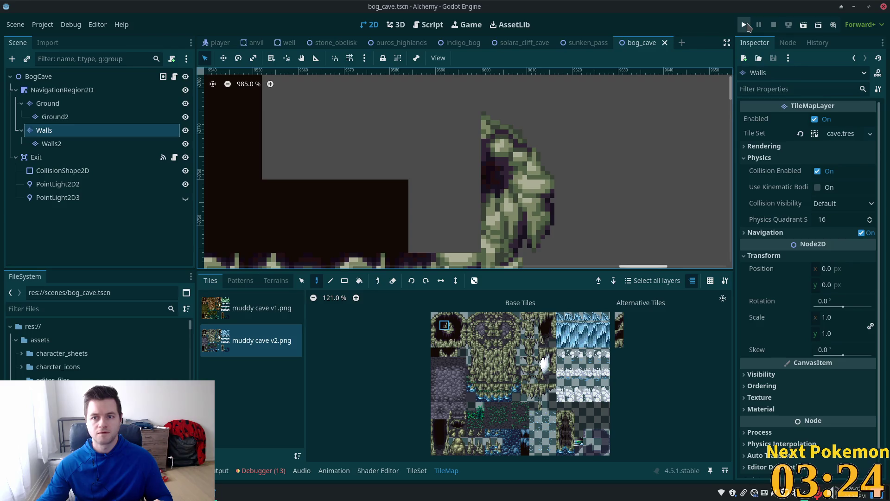
Run the game to test the restored wall and review the debugger's 6 errors.
left_click(746, 25)
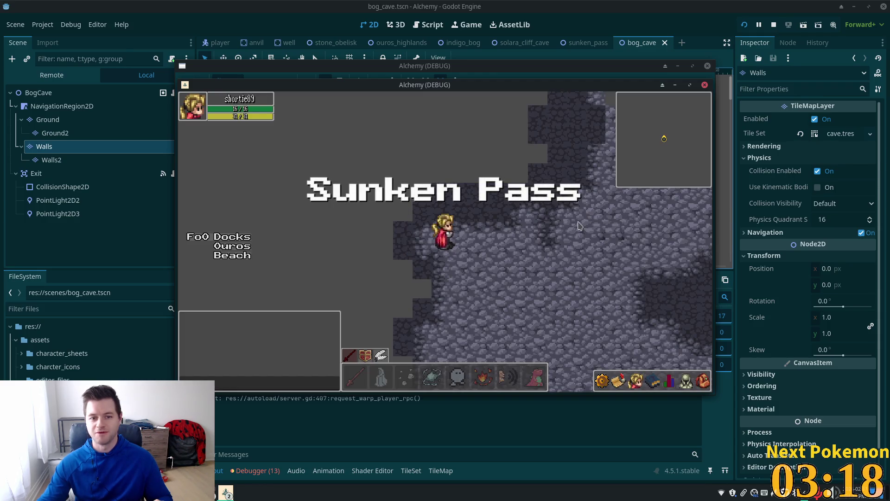
left_click(258, 470)
scroll(392, 364, "down", 5)
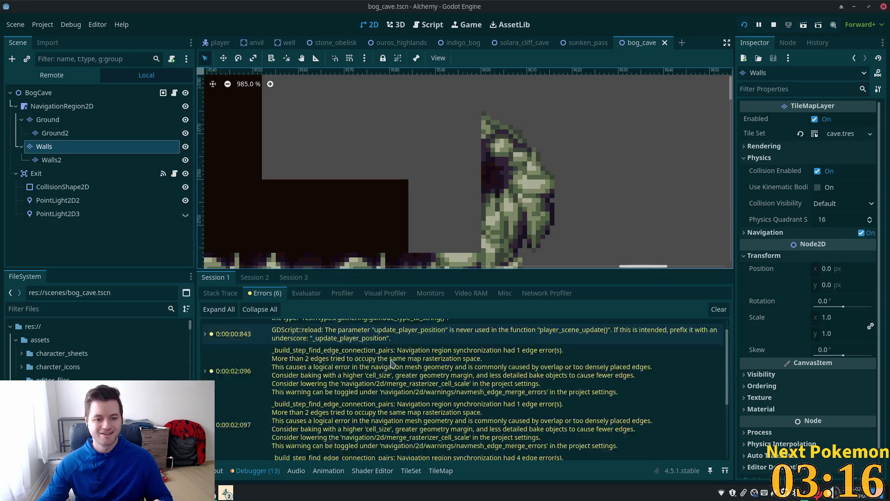
scroll(392, 364, "up", 2)
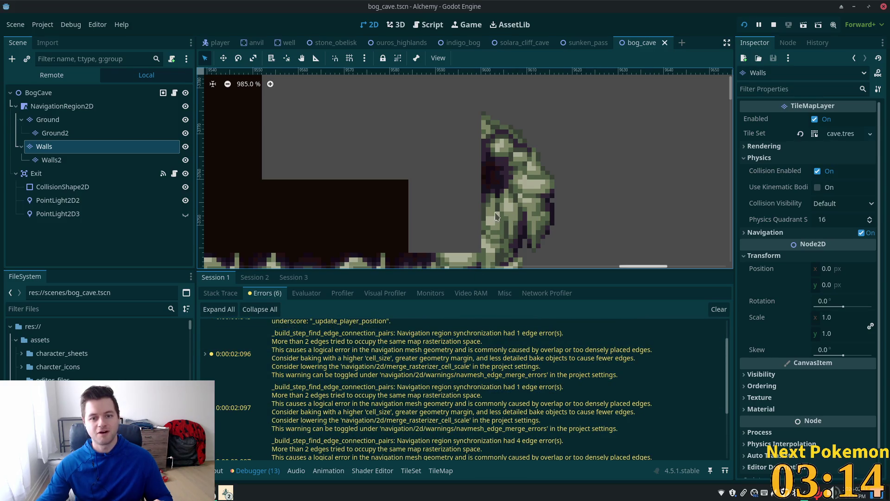
Undo to restore the wall tiles beside the rock column and save the scene.
key("ctrl+z")
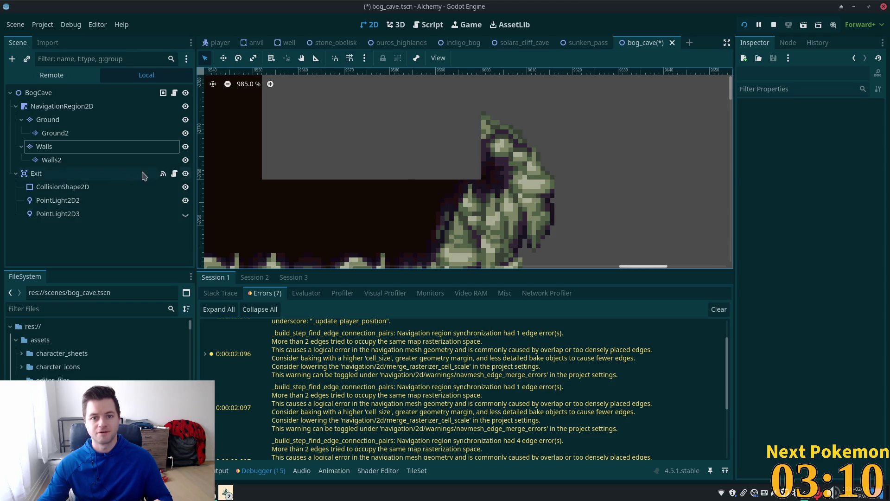
left_click(144, 146)
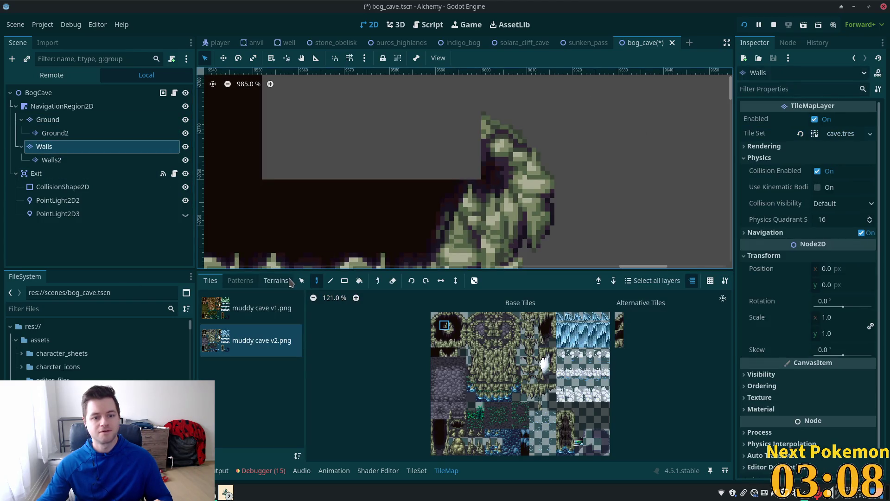
left_click(302, 280)
left_click(510, 221)
key("ctrl+s")
Inspect which atlas tiles the neighbouring wall edge cells use, then zoom out.
left_click(461, 221)
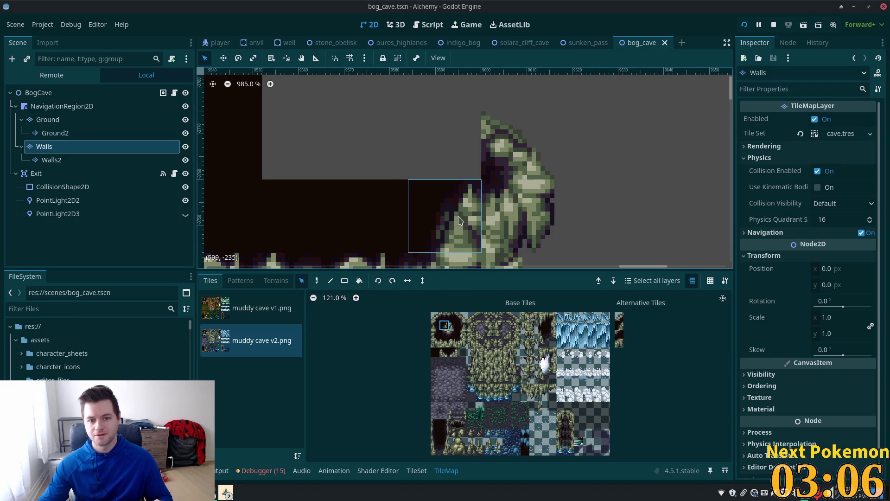
left_click(495, 221)
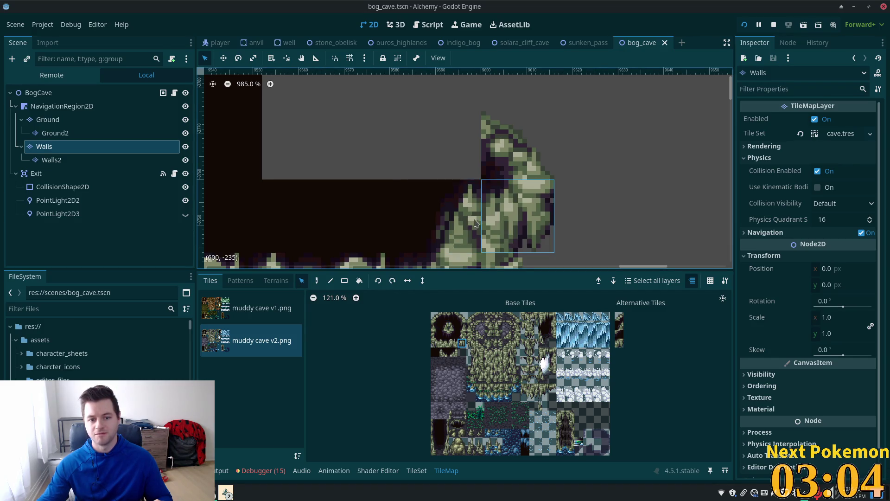
left_click(466, 224)
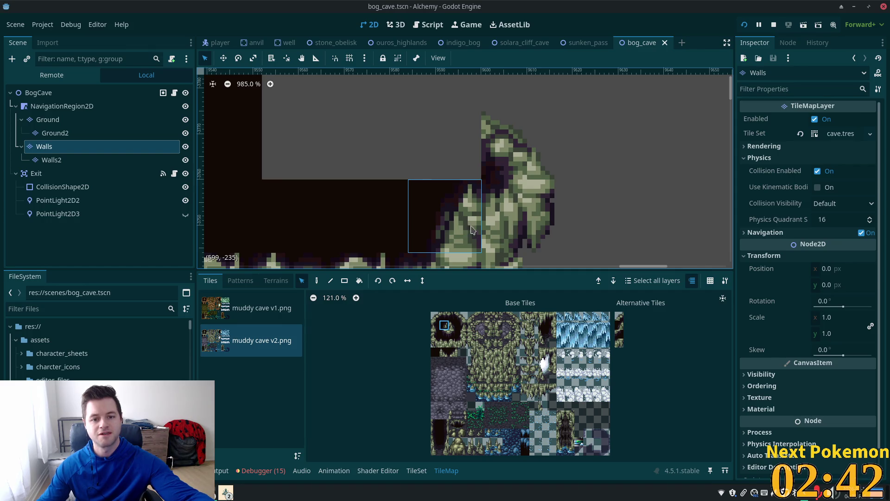
scroll(521, 189, "down", 3)
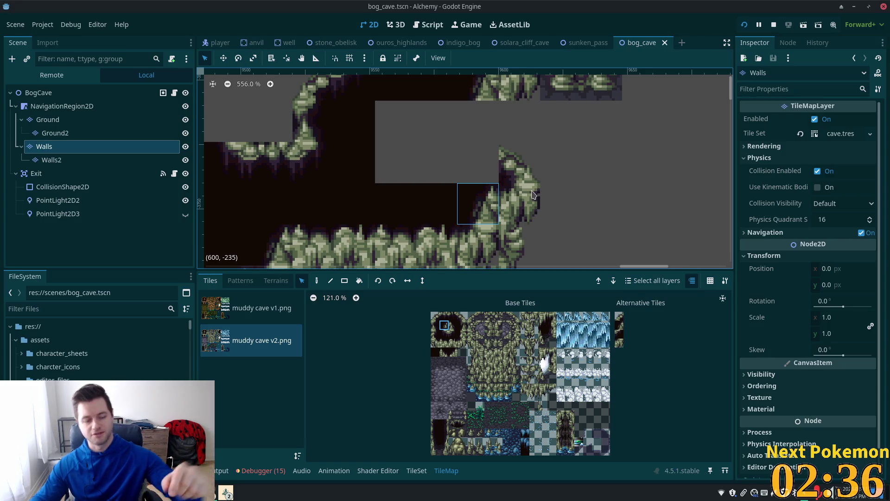
Undo the earlier wall tile erasures to bring back the rock slope.
left_click(533, 197)
key("ctrl+z")
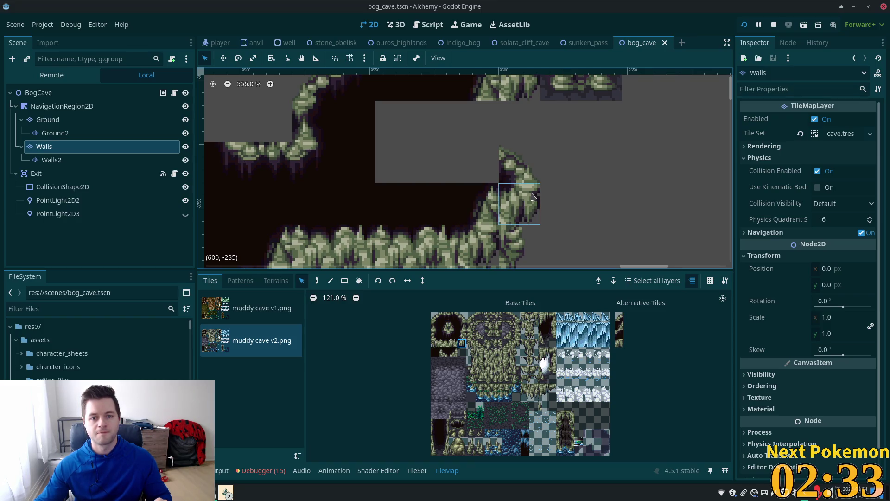
key("ctrl+z")
key("ctrl+z")
key("ctrl+z")
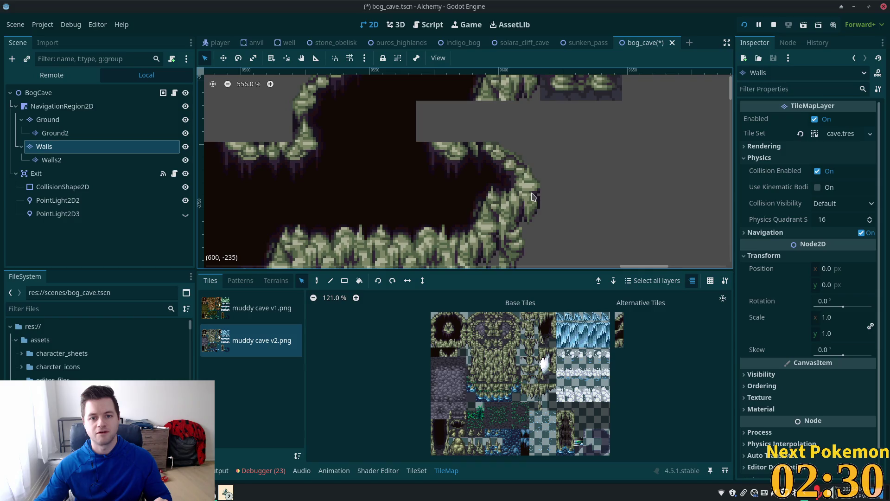
key("ctrl+z")
key("ctrl+z")
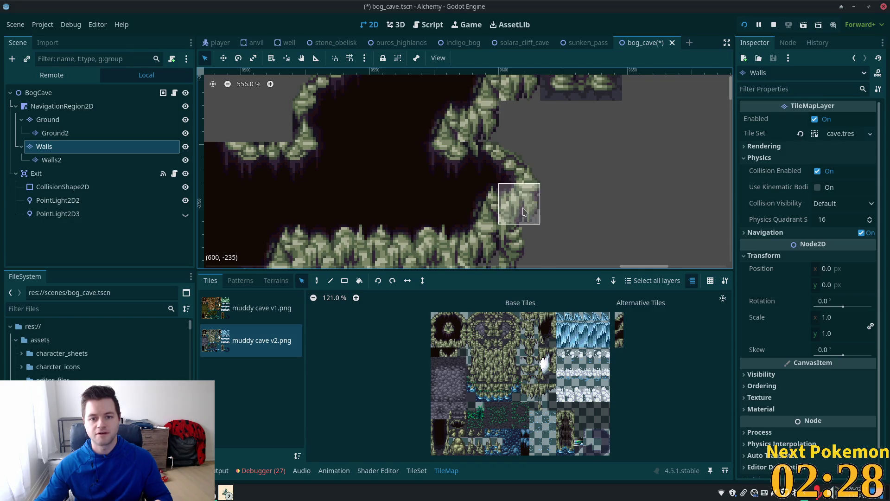
Save the scene and erase a 2x1 block of tiles from the cave's right wall.
key("ctrl+s")
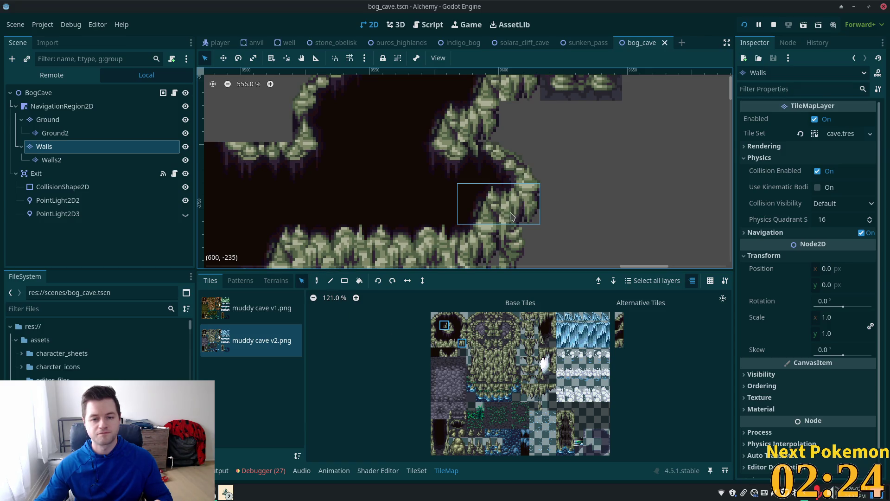
left_click(317, 281)
right_click(478, 204)
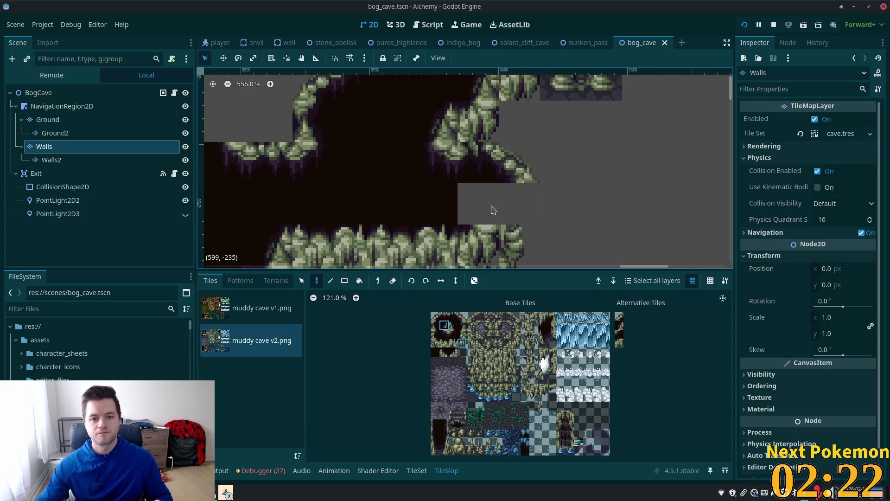
Launch the game as a client and scroll through the debugger's error list.
left_click(745, 27)
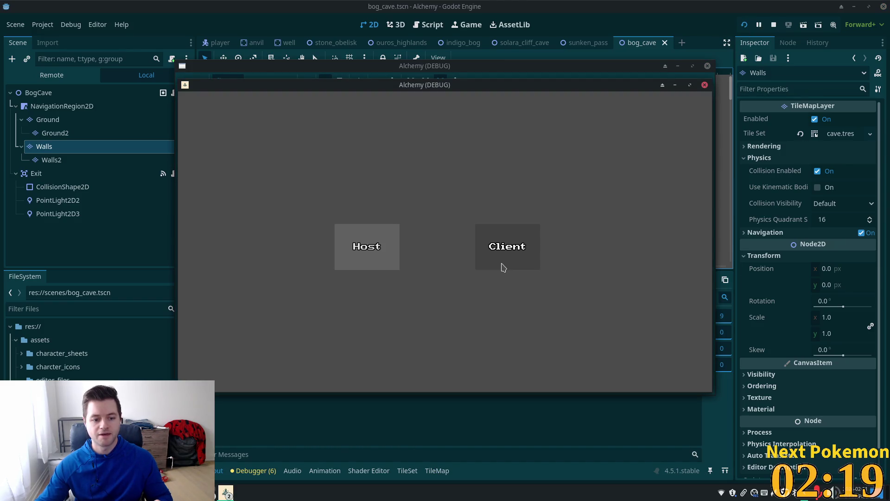
left_click(503, 267)
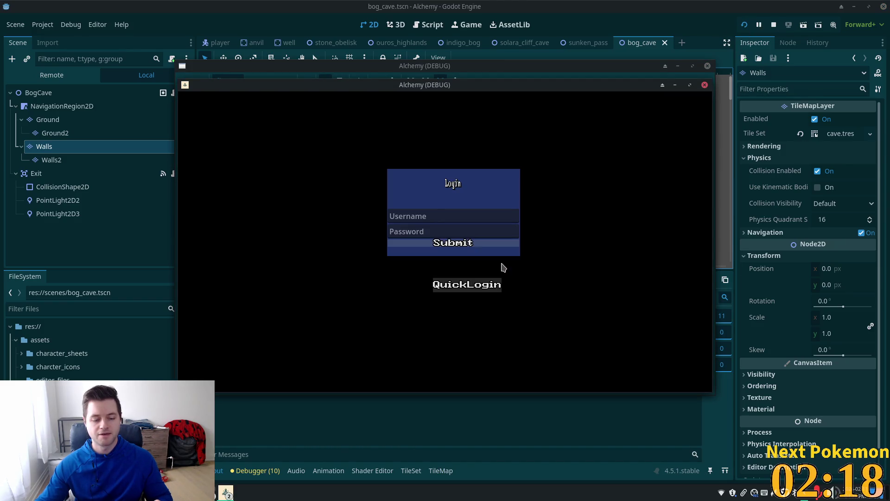
left_click(259, 471)
scroll(427, 380, "down", 2)
scroll(426, 379, "up", 5)
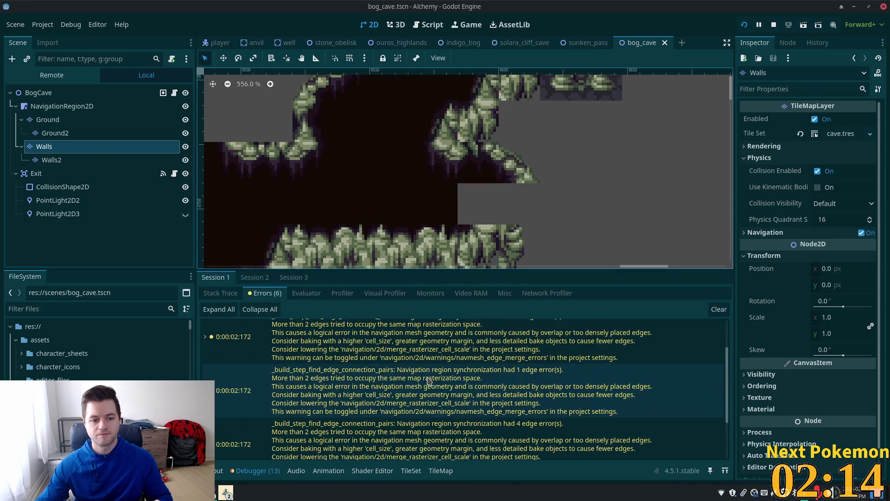
scroll(427, 390, "down", 3)
scroll(428, 392, "down", 2)
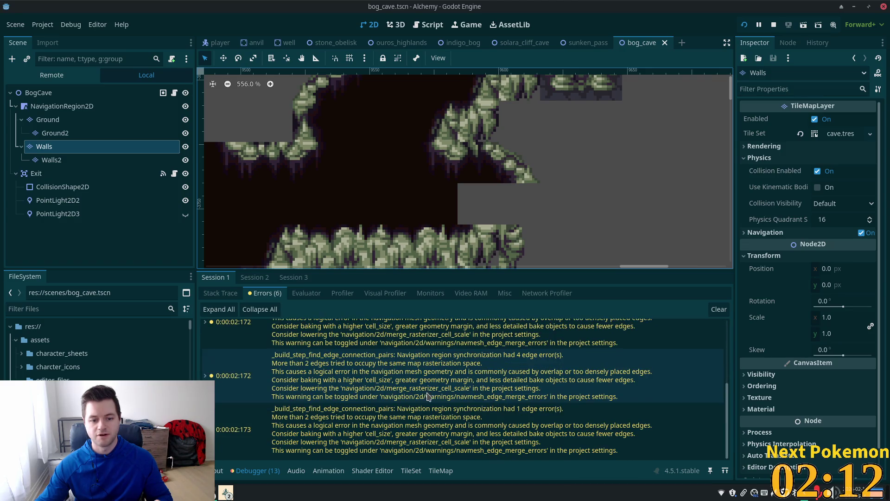
Switch to the second Alchemy (DEBUG) instance and walk the player up and right through the cave.
left_click(227, 493)
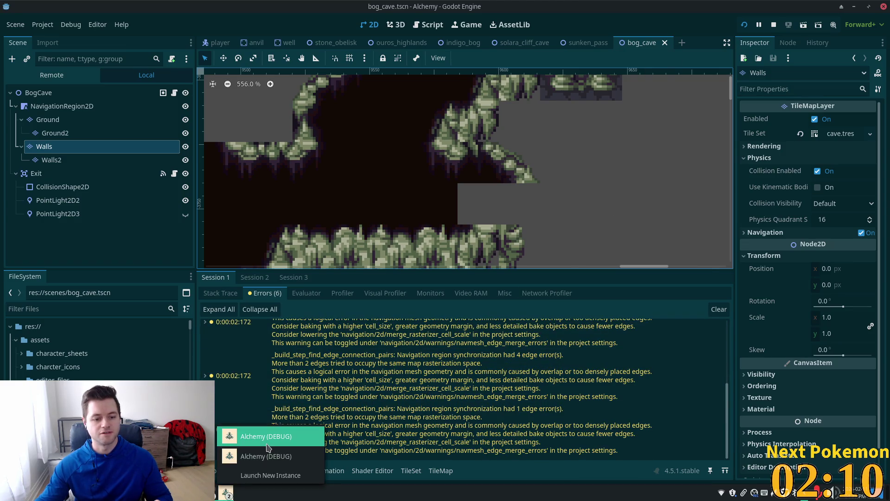
left_click(262, 437)
left_click(227, 493)
left_click(270, 460)
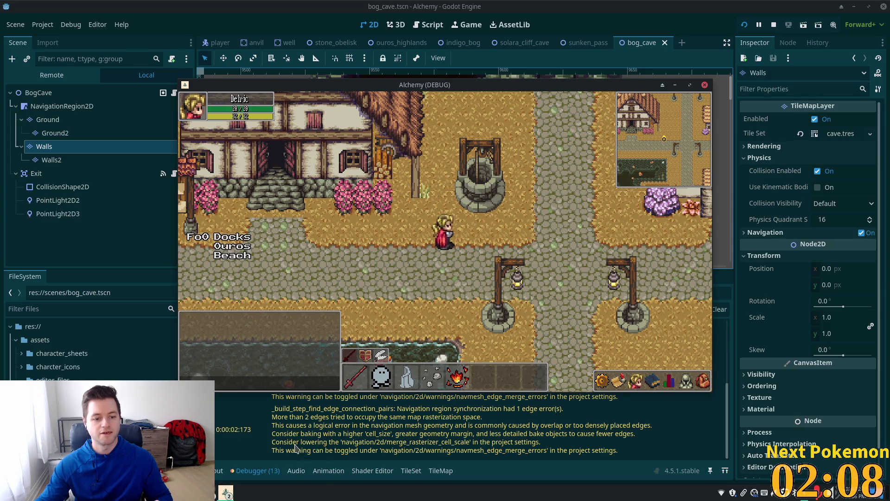
key("w")
key("d")
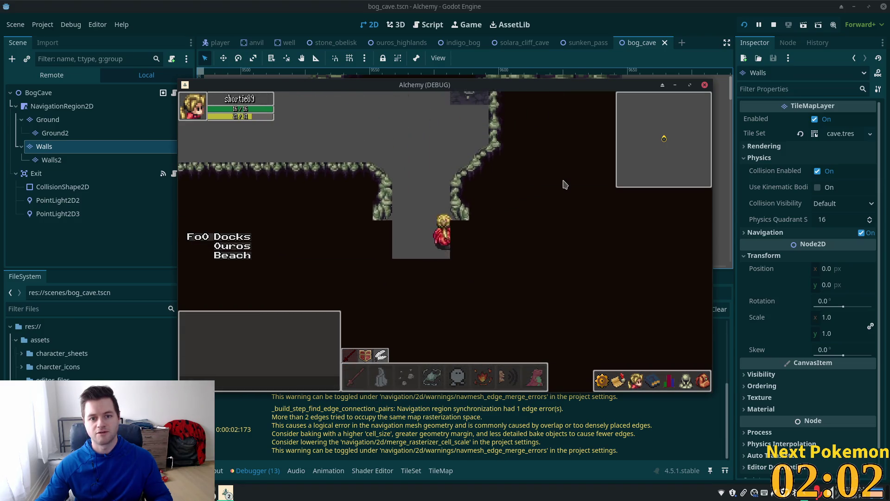
Walk the player right along the cave walls, then down out of the narrow passage onto cobblestone.
key("d")
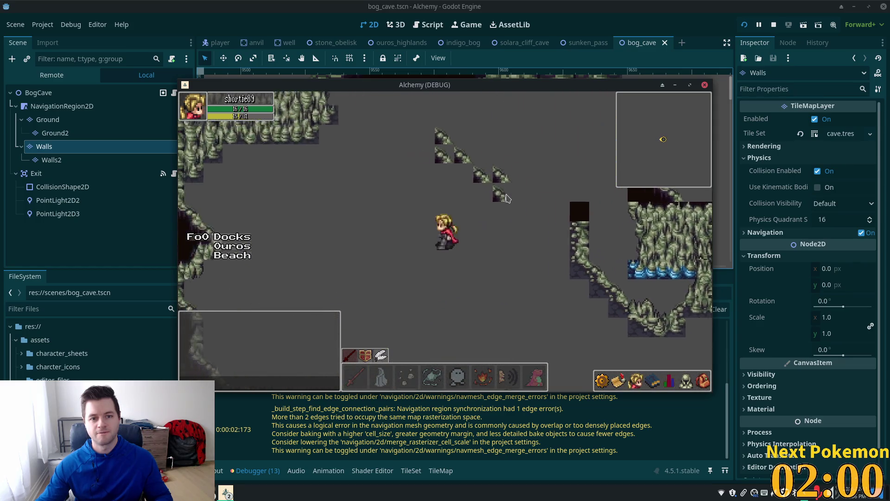
key("d")
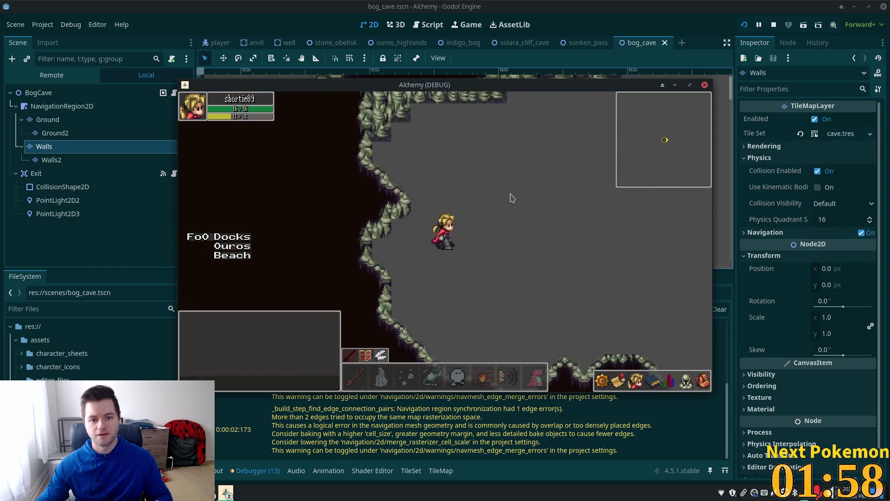
key("d")
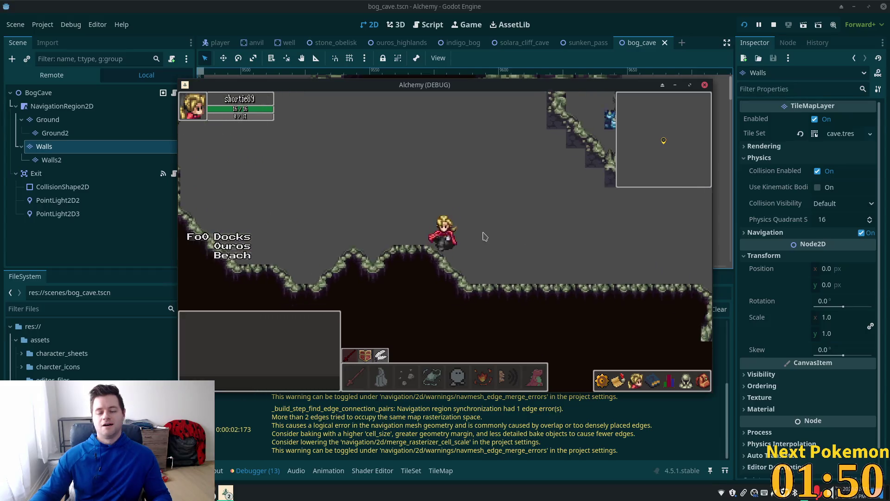
key("s")
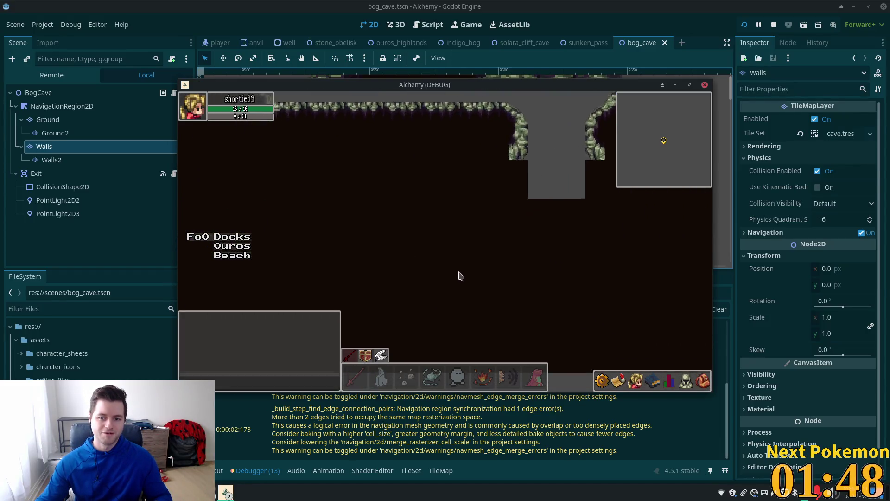
key("s")
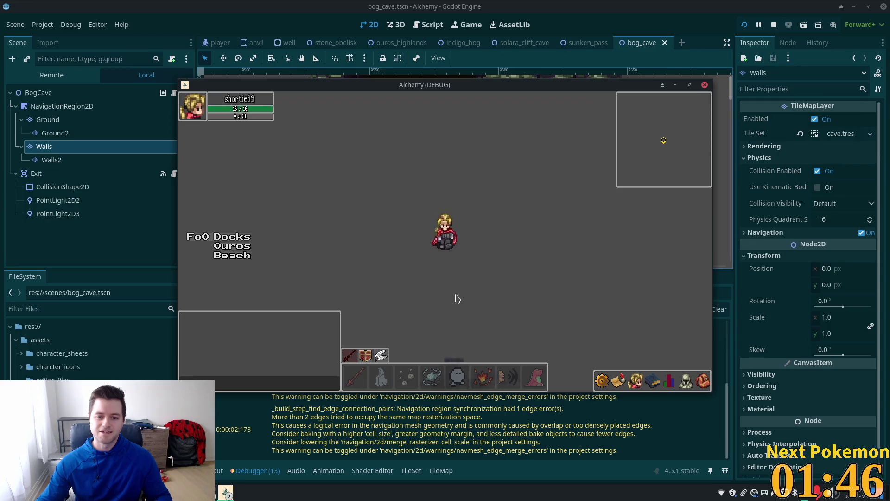
key("s")
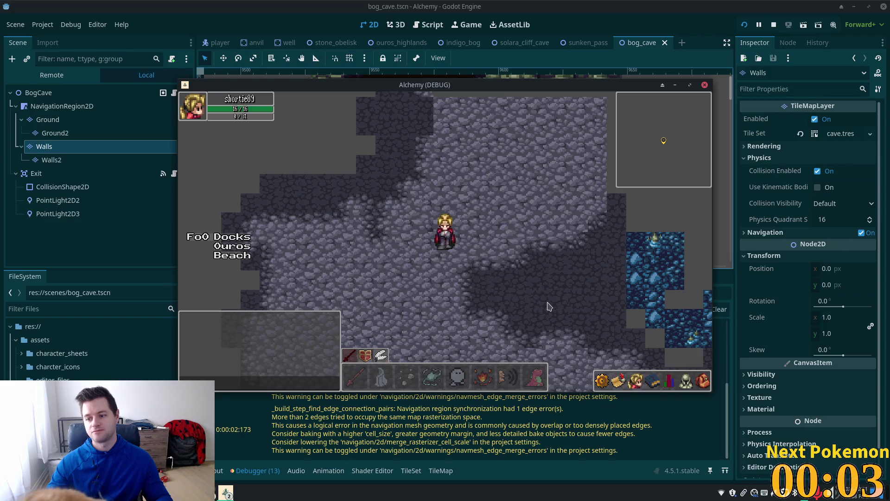
Check the inventory, then click-move the character through the cave into the bog.
key("i")
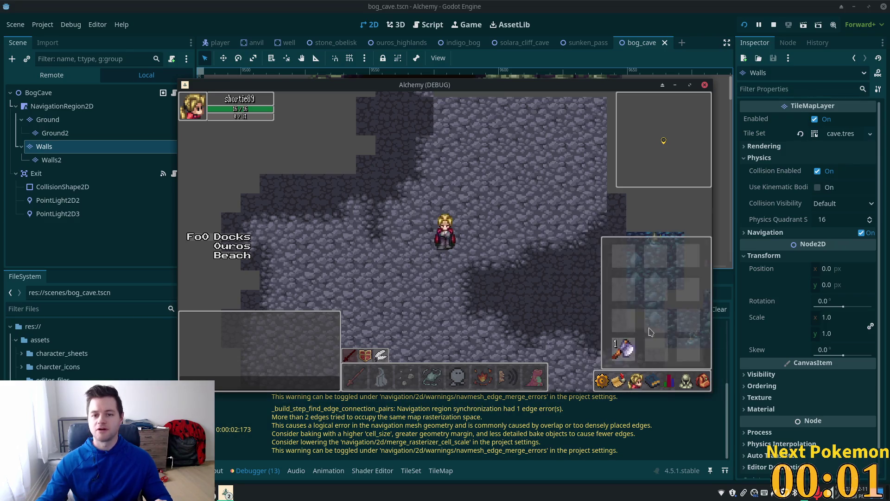
key("i")
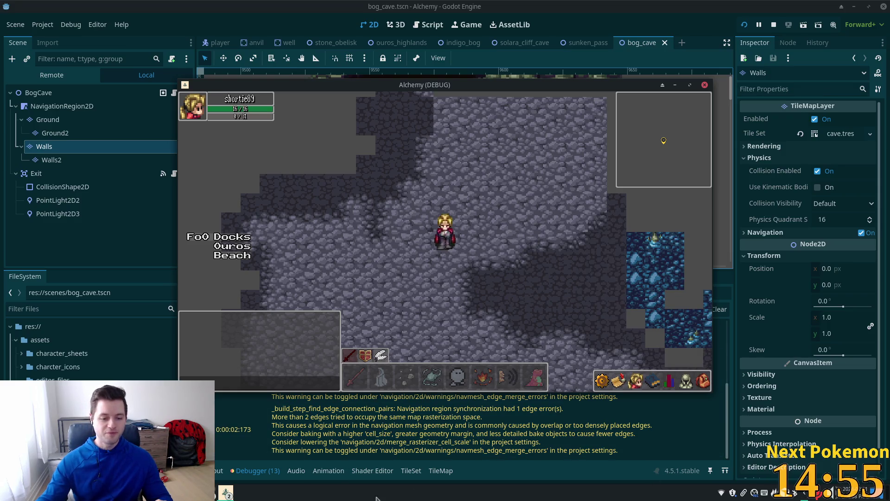
left_click(542, 282)
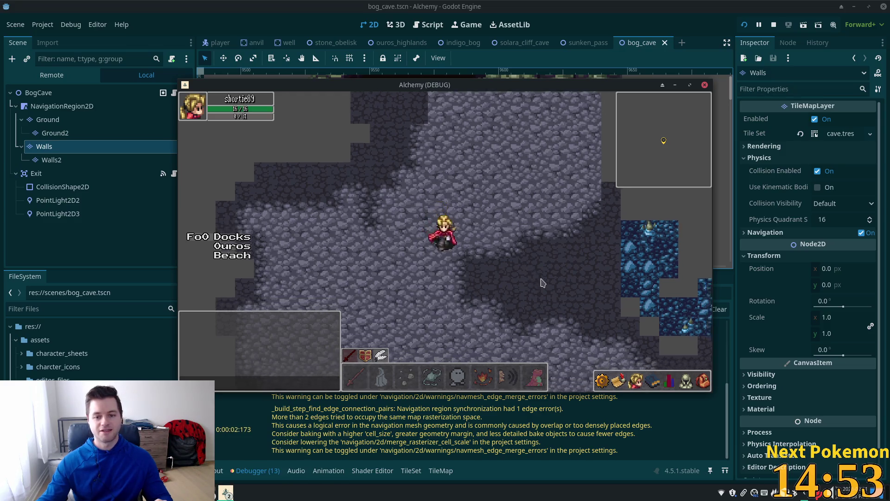
left_click(583, 304)
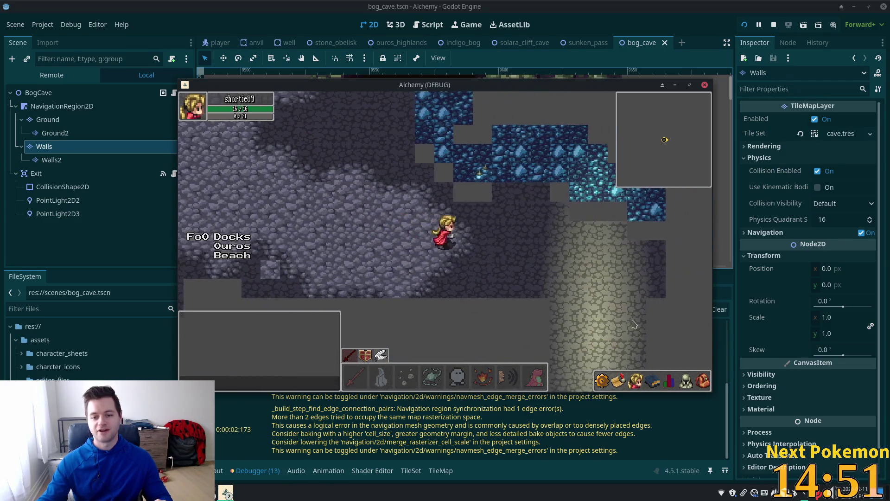
left_click(619, 330)
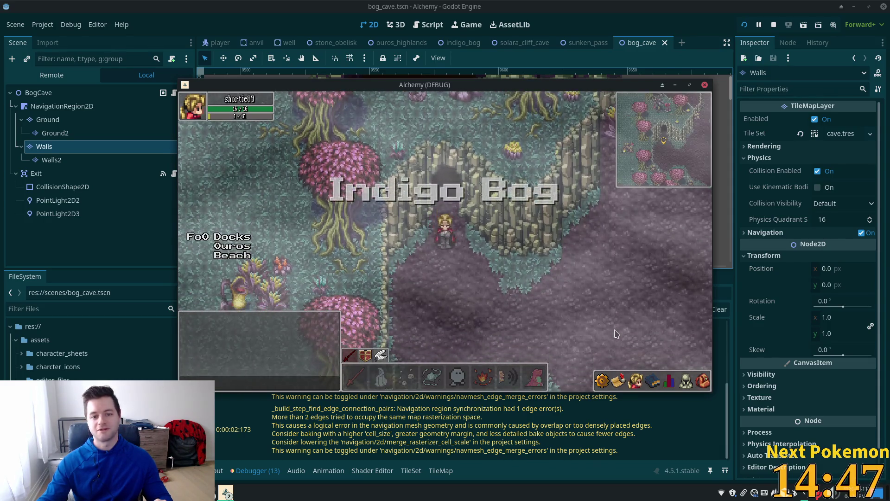
left_click(616, 335)
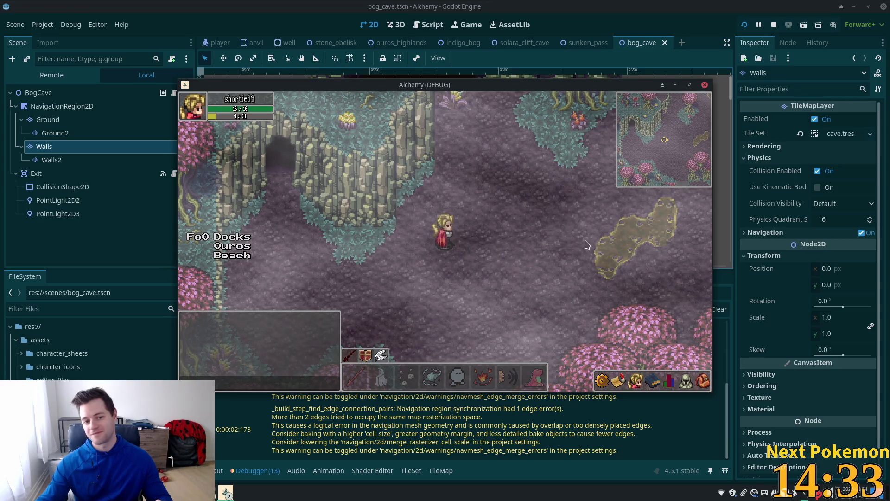
Walk the character up and right across Indigo Bog with the arrow keys.
key("Right")
key("Up")
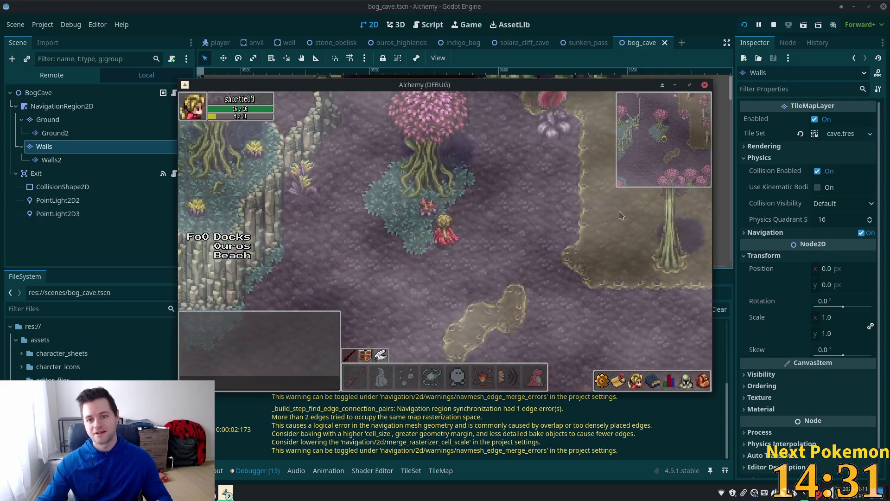
key("Right")
key("Up")
key("Right")
key("Up")
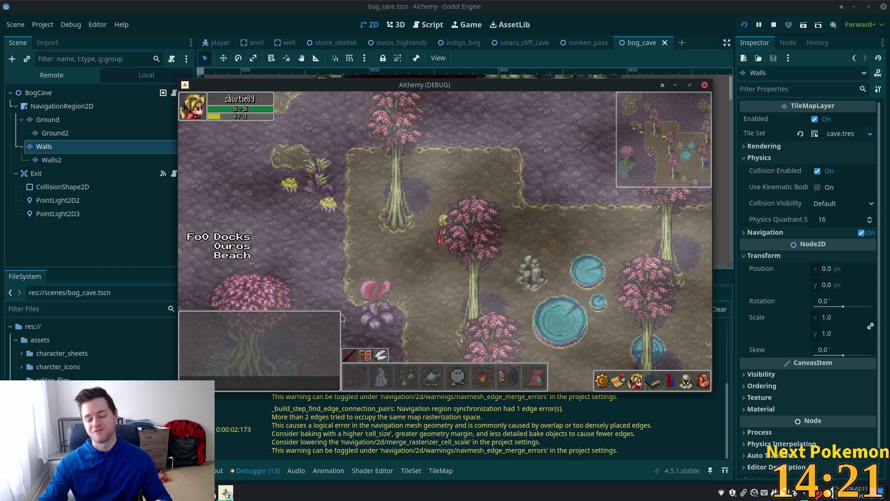
Walk the character south past the pond toward the cliffs, then return to the editor.
key("s")
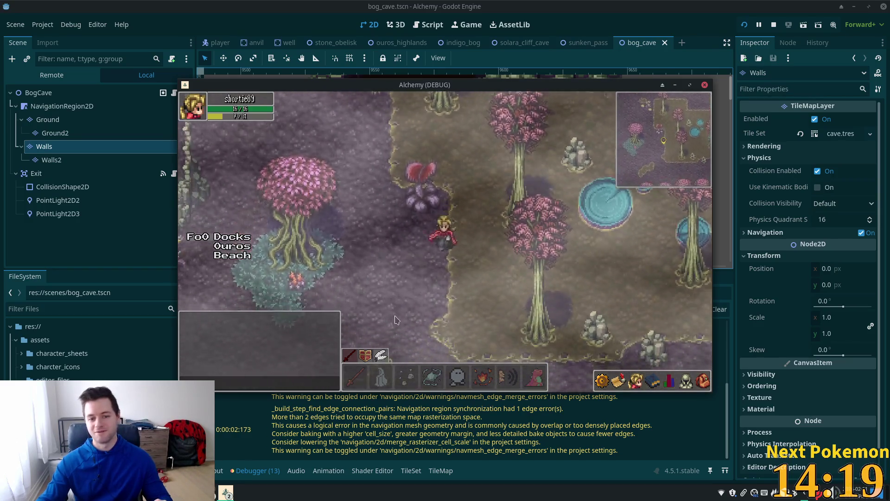
key("s")
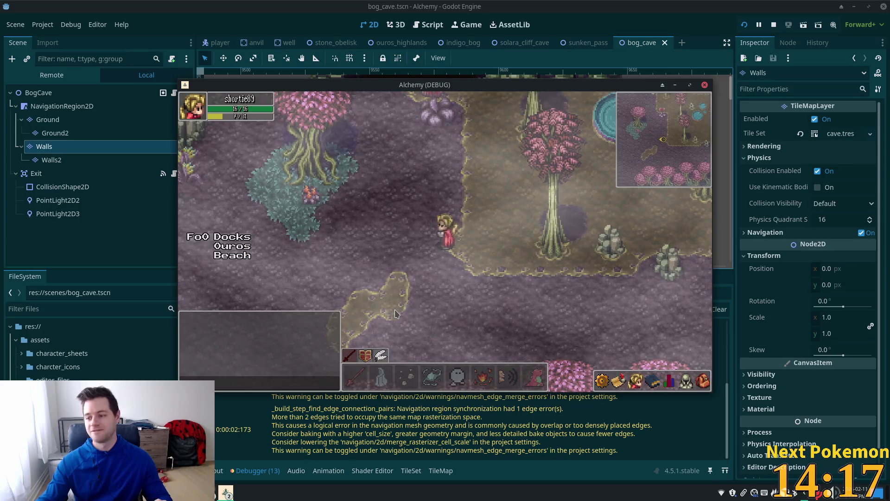
key("s")
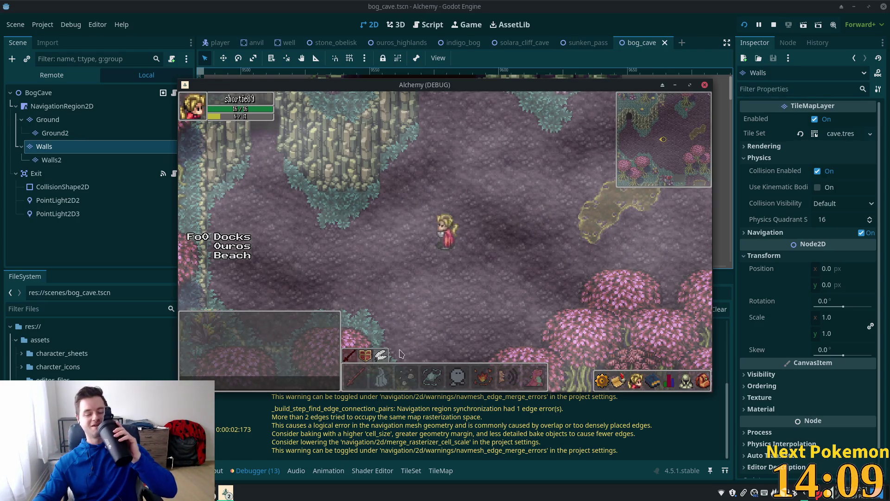
mouse_move(467, 385)
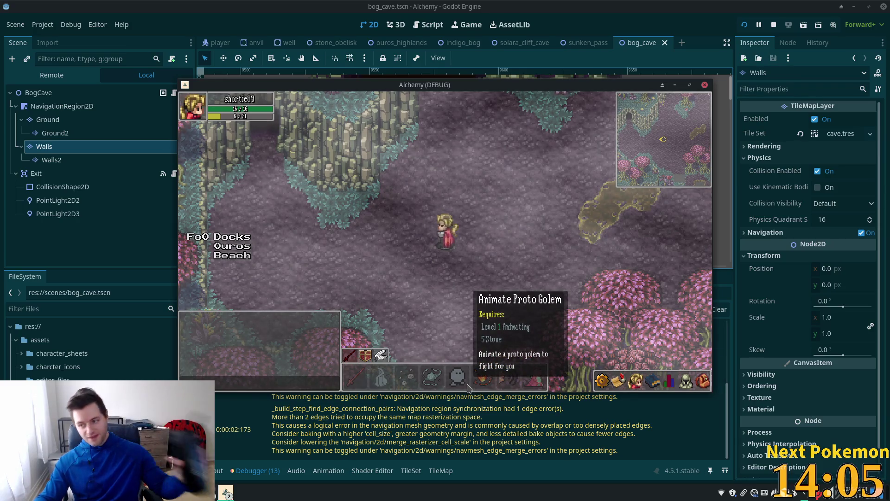
left_click(613, 10)
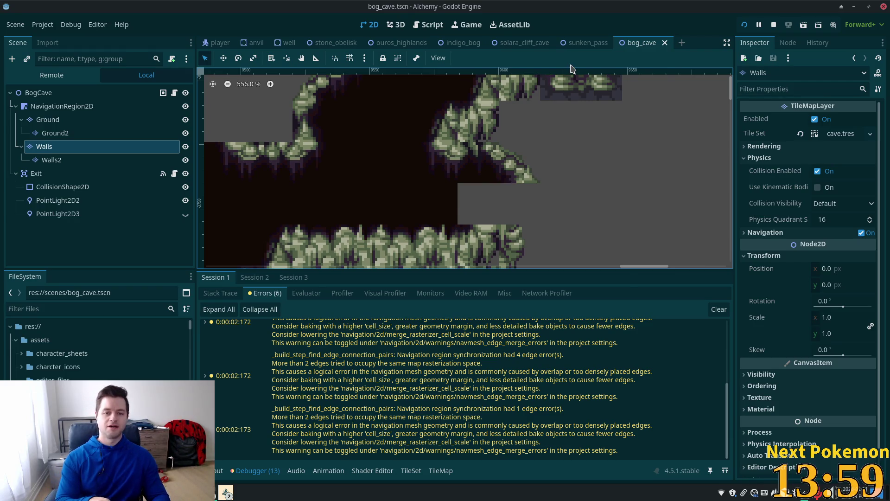
Quick-open the project files, search 'weather' and open weather_overlay.tscn.
key("alt+shift+o")
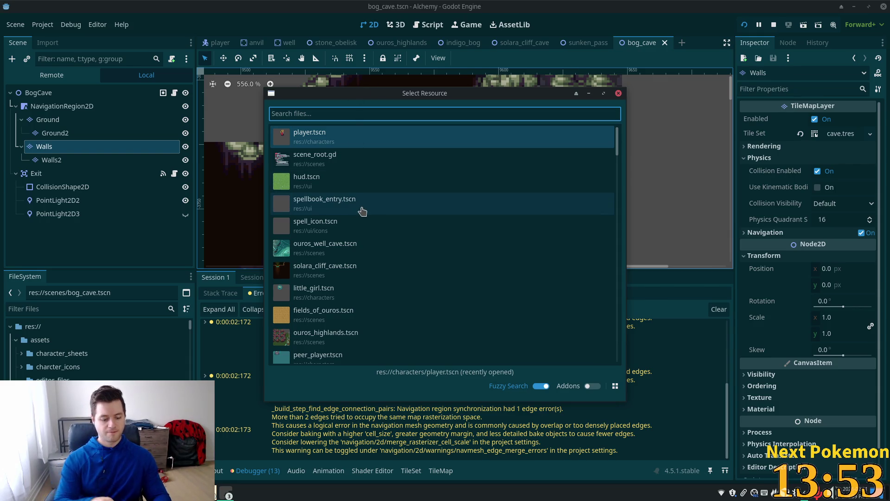
type("weather")
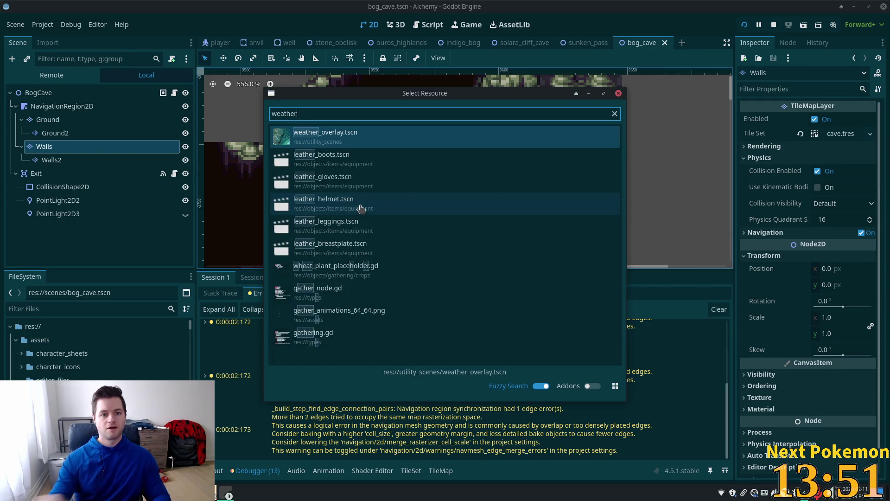
double_click(401, 139)
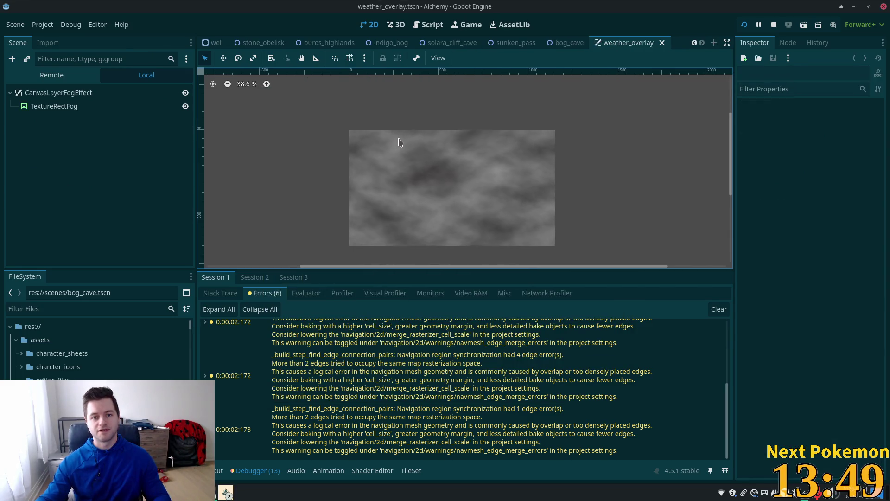
Select TextureRectFog, expand its ShaderMaterial and open fog.gdshader in the Shader Editor.
left_click(63, 107)
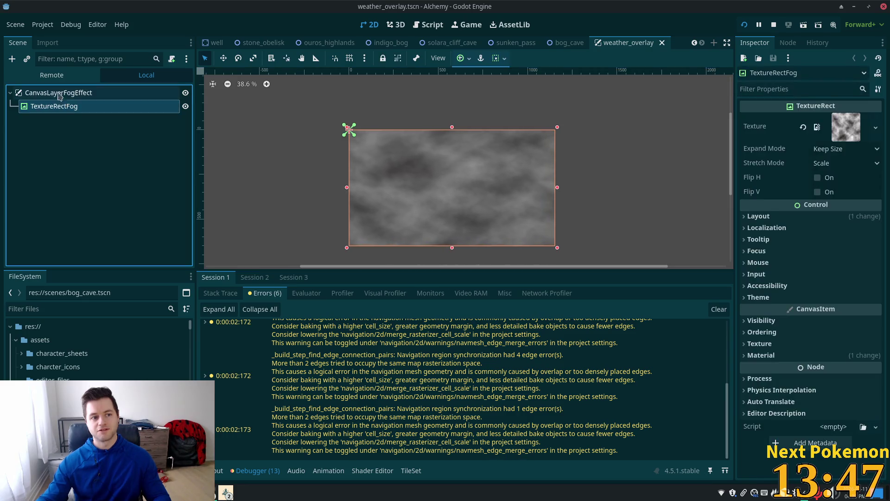
left_click(46, 92)
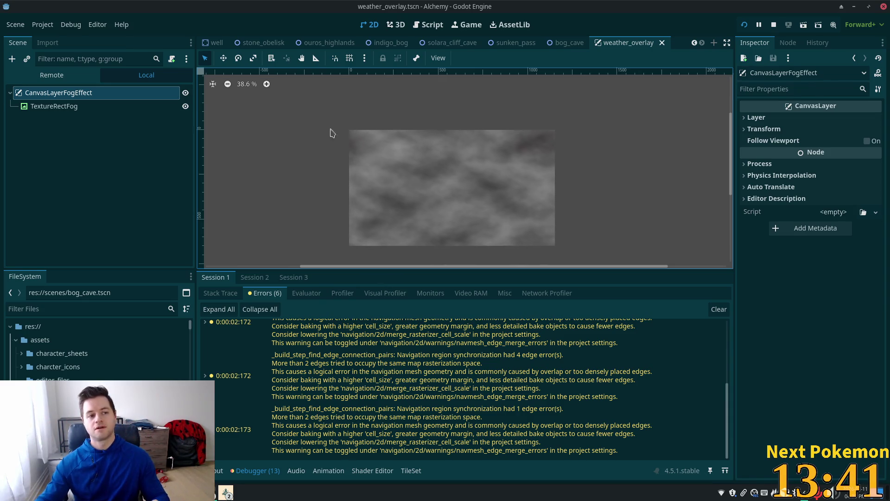
left_click(46, 106)
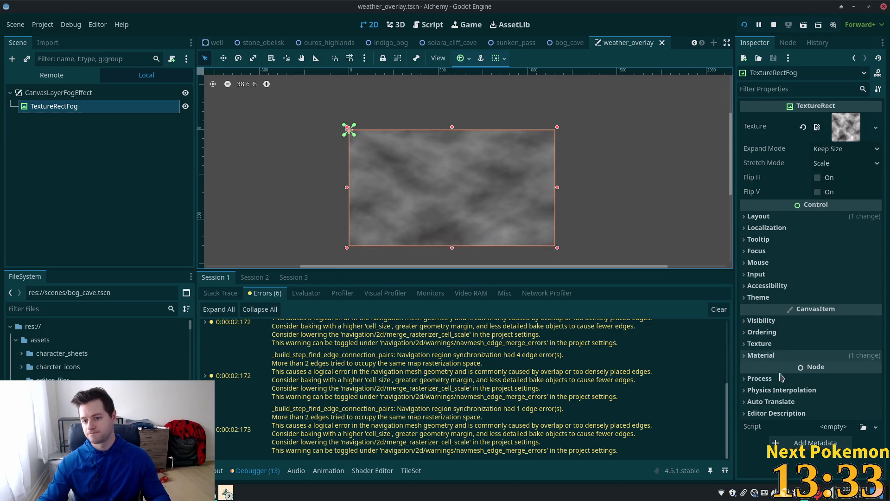
left_click(768, 355)
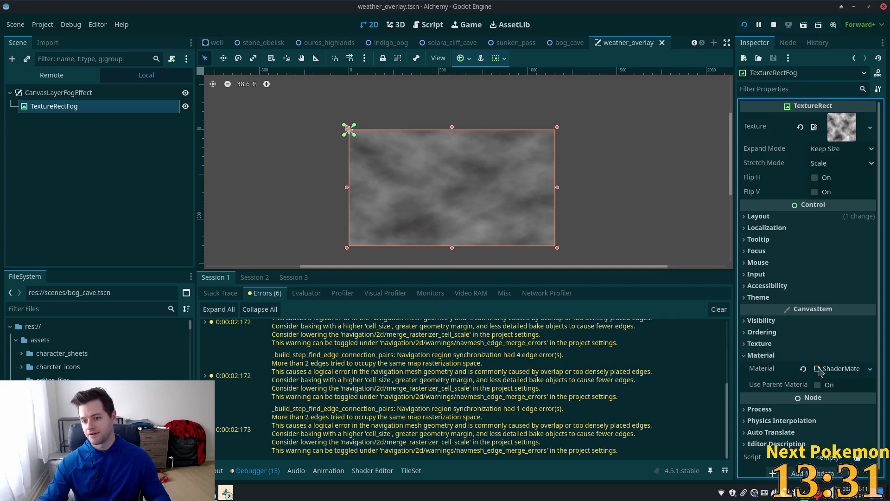
left_click(835, 369)
scroll(824, 394, "down", 3)
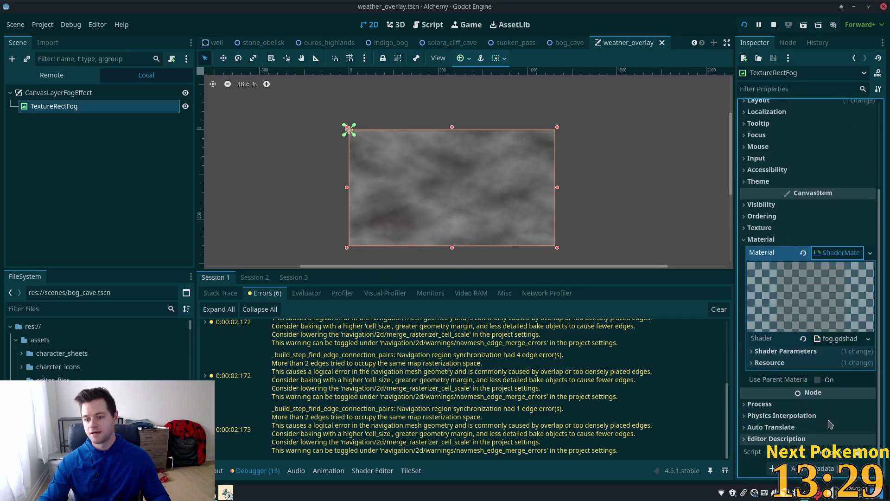
left_click(837, 339)
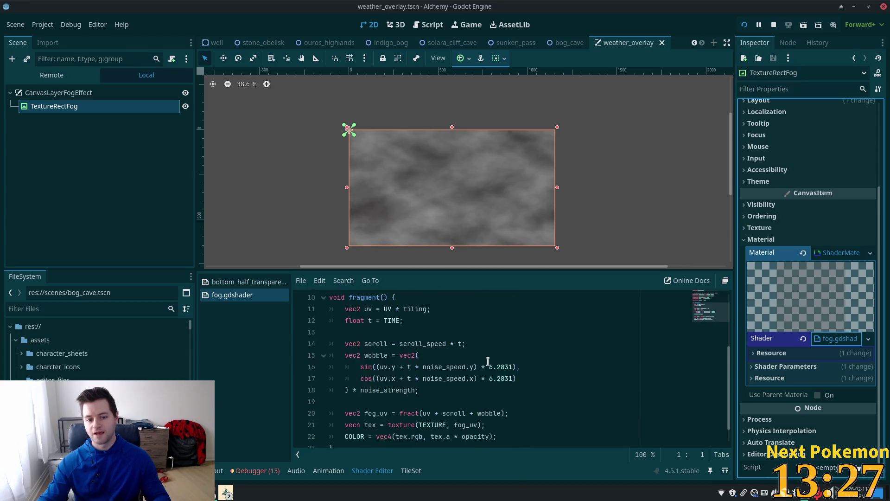
scroll(488, 361, "down", 1)
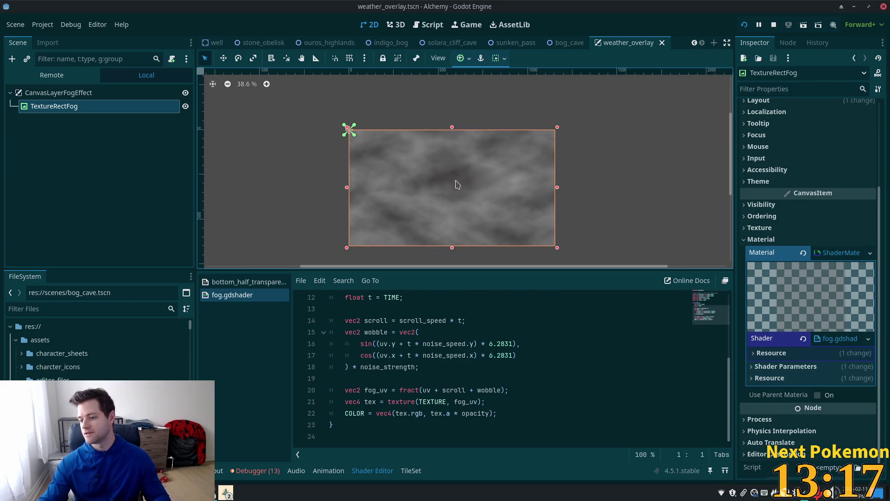
scroll(470, 193, "up", 5)
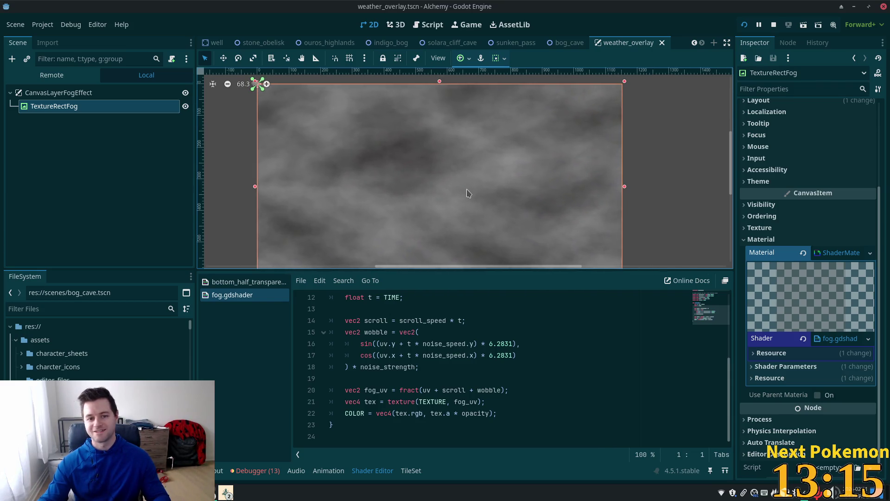
scroll(436, 184, "down", 2)
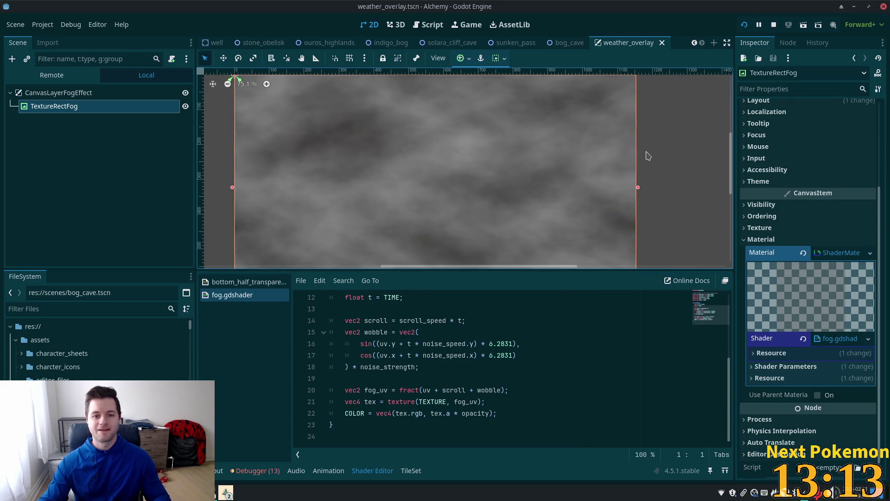
scroll(581, 197, "down", 1)
scroll(579, 199, "down", 1)
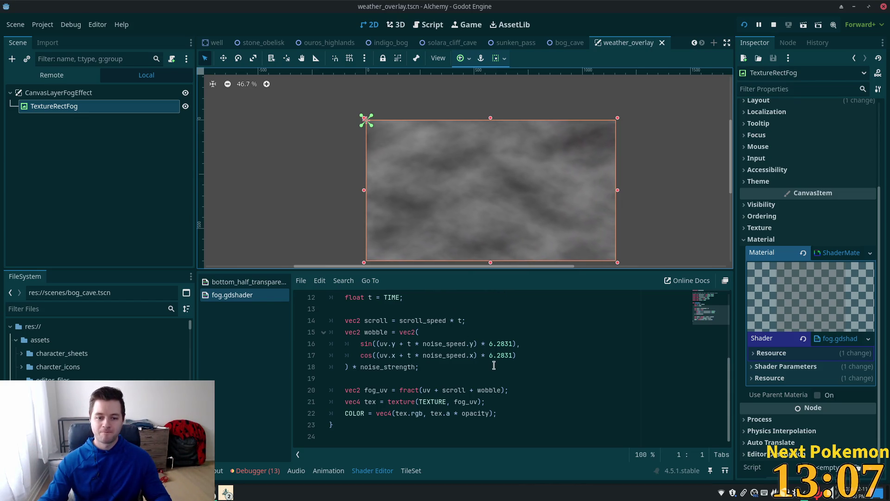
scroll(492, 362, "up", 4)
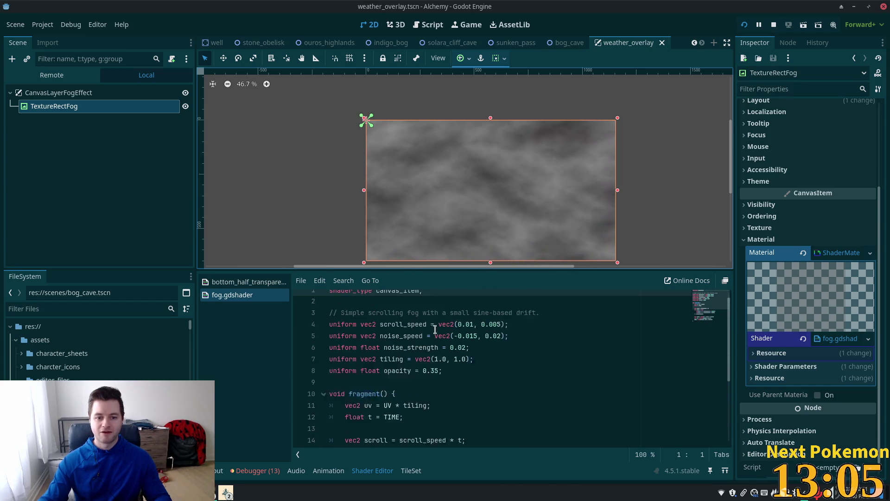
scroll(435, 327, "down", 4)
scroll(431, 297, "up", 3)
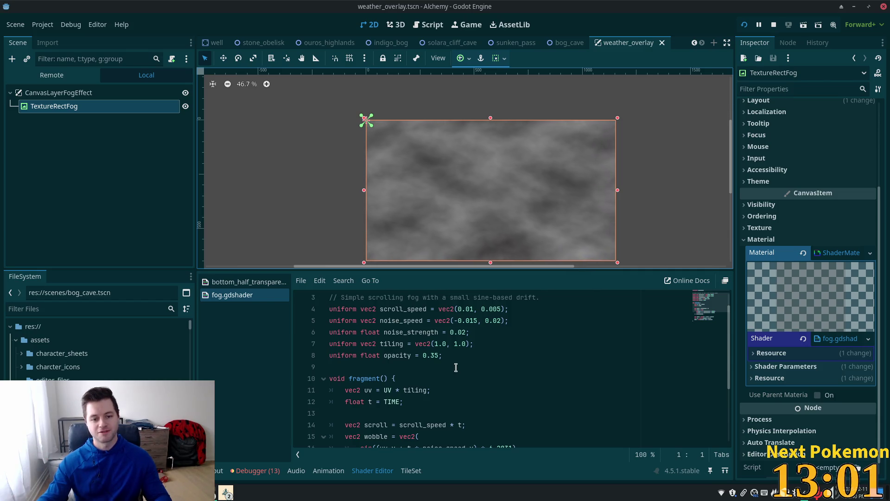
scroll(456, 367, "down", 3)
scroll(463, 348, "up", 4)
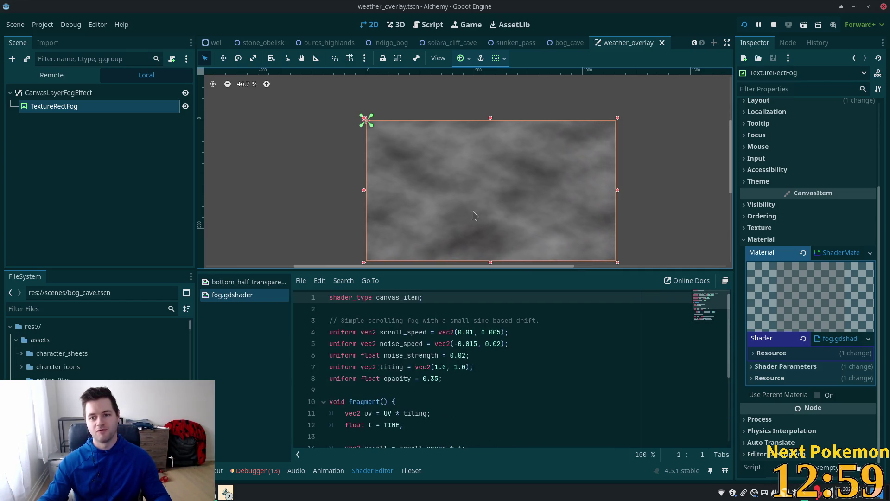
scroll(663, 153, "up", 2)
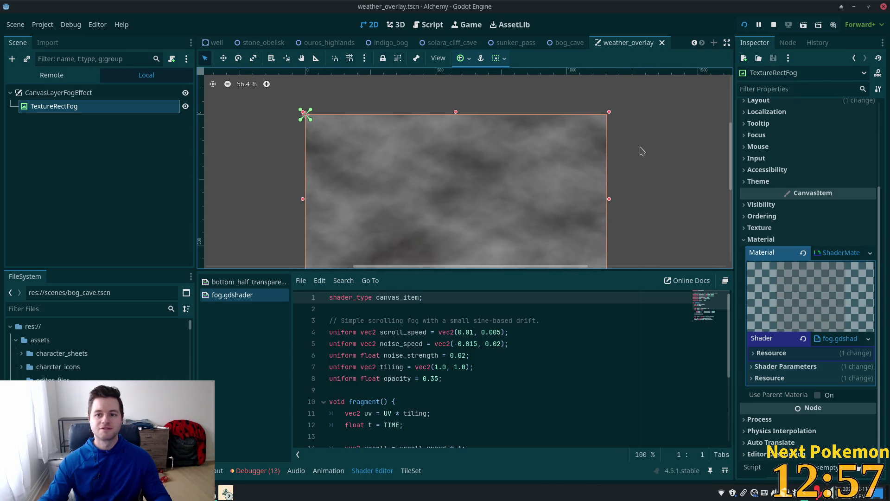
scroll(445, 168, "down", 2)
scroll(445, 169, "down", 1)
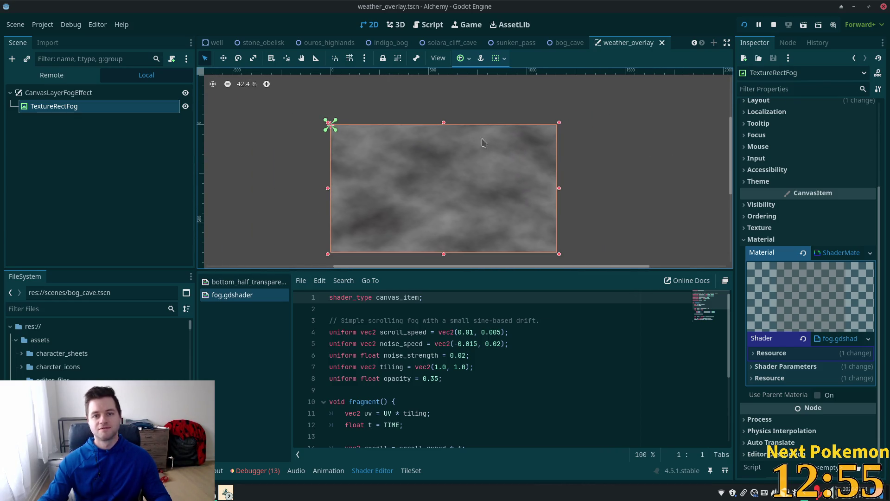
scroll(807, 232, "up", 5)
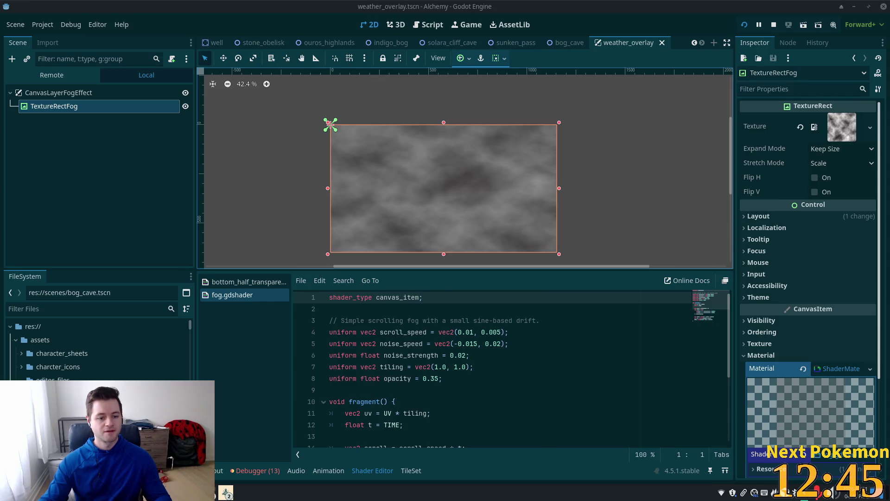
Glance at the running Alchemy game, then switch back to bog_cave and zoom the muddy cave v2.png atlas.
mouse_move(226, 493)
left_click(278, 436)
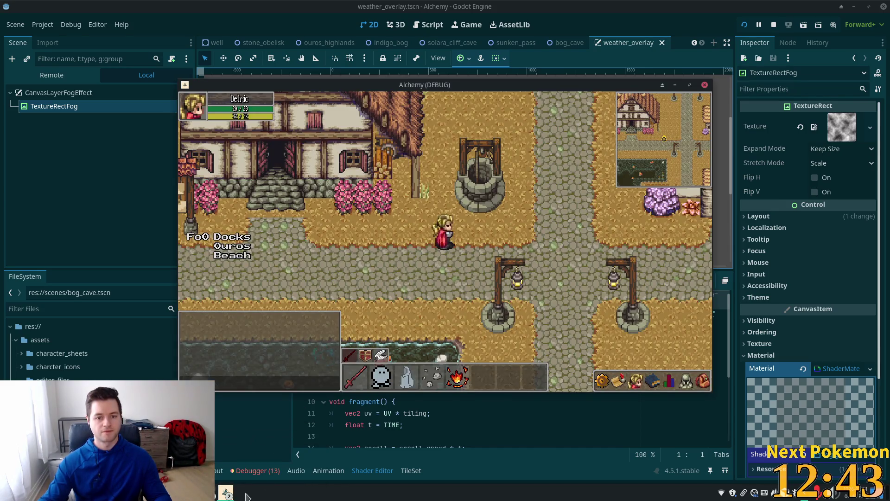
left_click(650, 5)
left_click(567, 43)
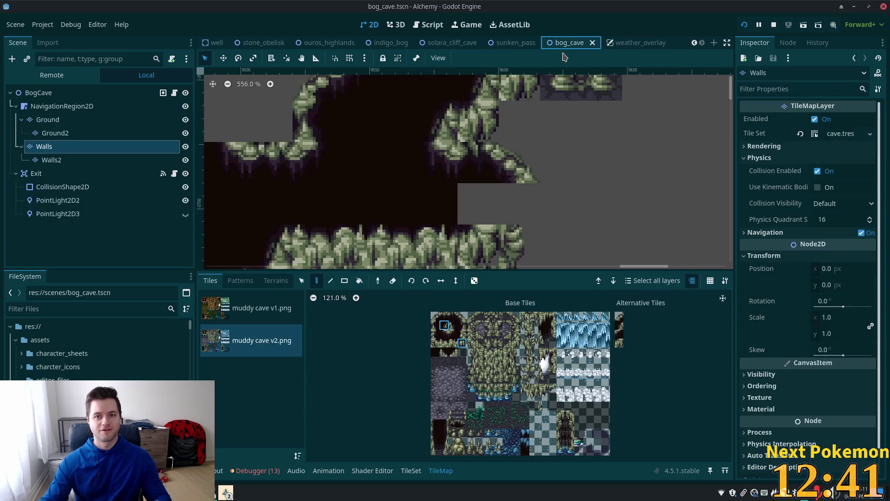
scroll(547, 209, "down", 2)
scroll(546, 209, "down", 2)
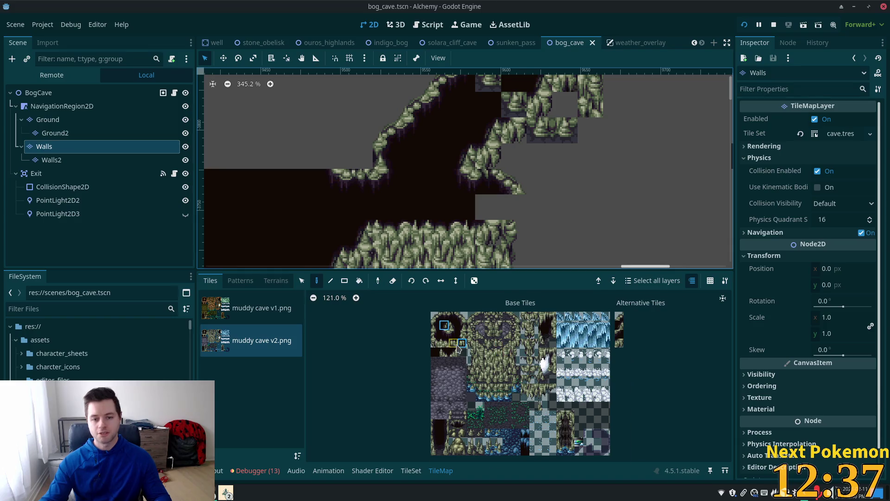
scroll(458, 349, "up", 5)
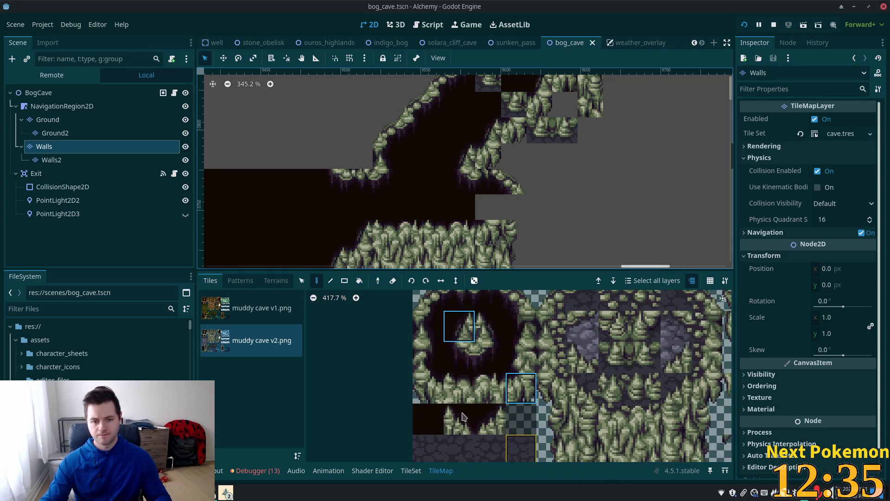
Open the TileSet editor and select muddy cave v2.png tiles (3,3) and (1,1) to show their Physics Layer 0 properties.
left_click(415, 471)
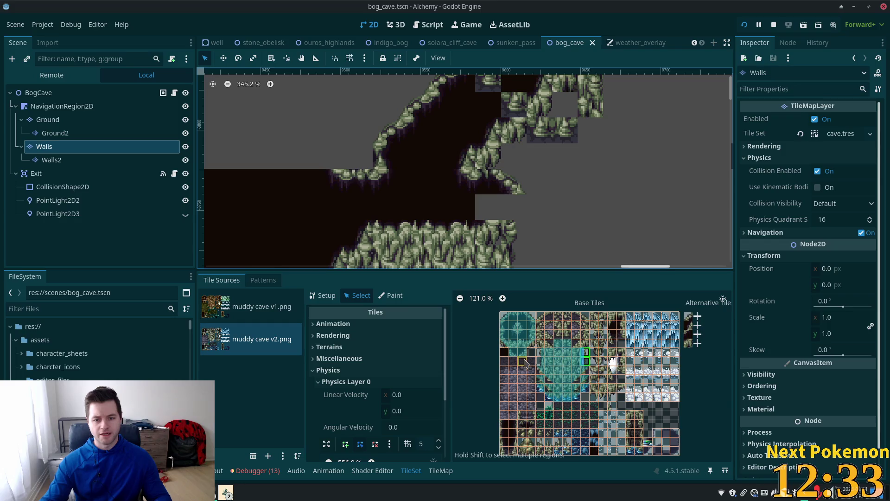
scroll(525, 363, "up", 6)
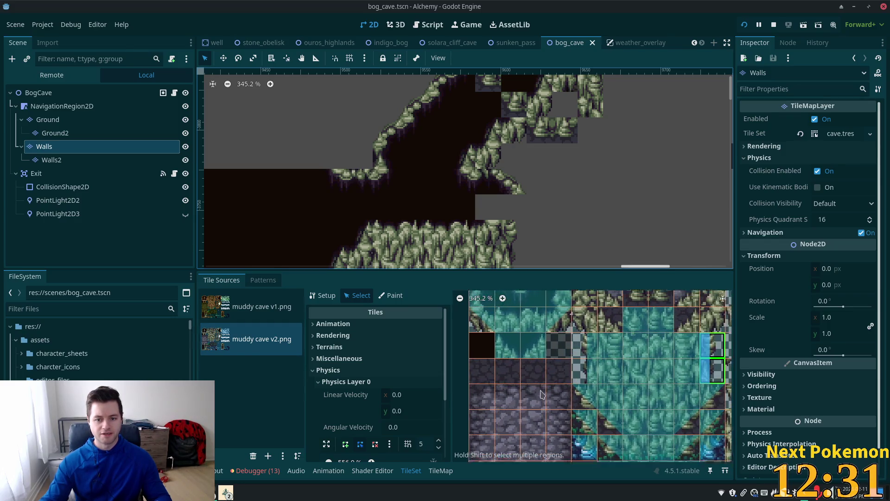
scroll(538, 395, "up", 2)
left_click(549, 390)
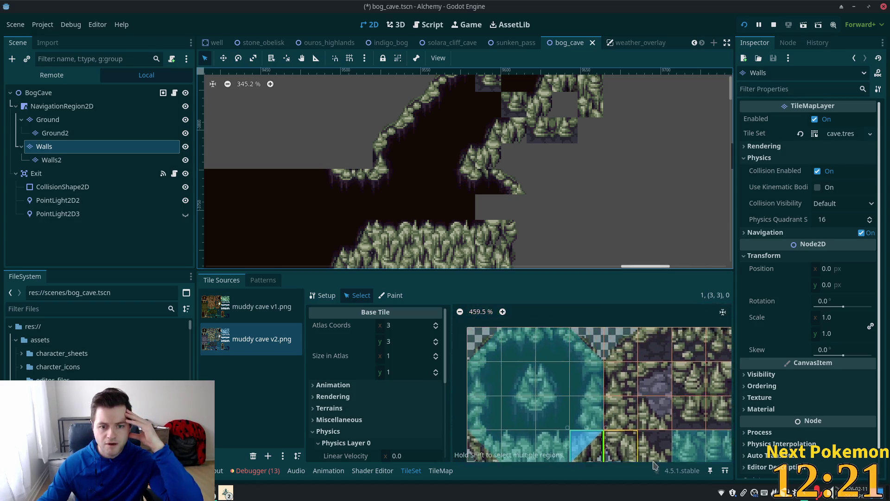
scroll(510, 361, "up", 2)
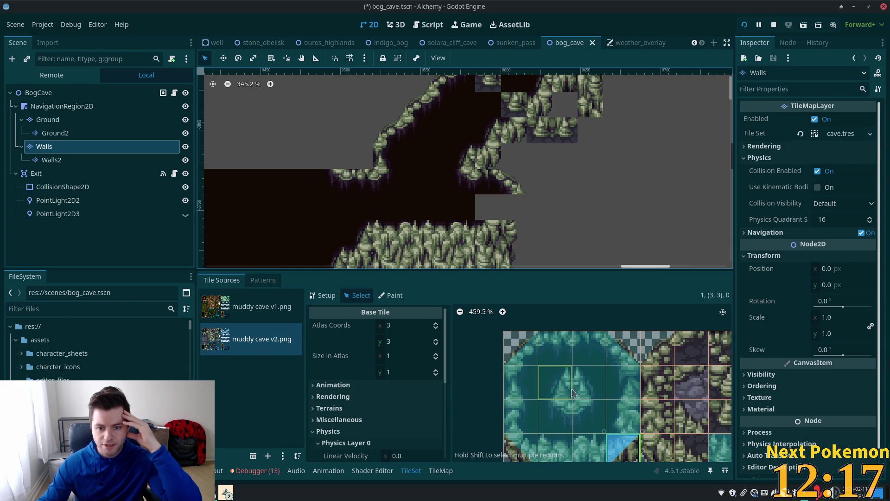
scroll(574, 393, "down", 2)
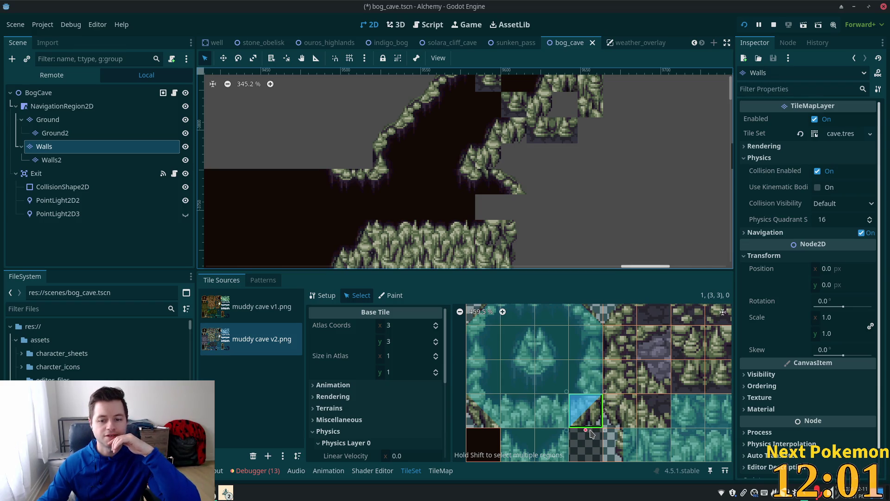
left_click(521, 343)
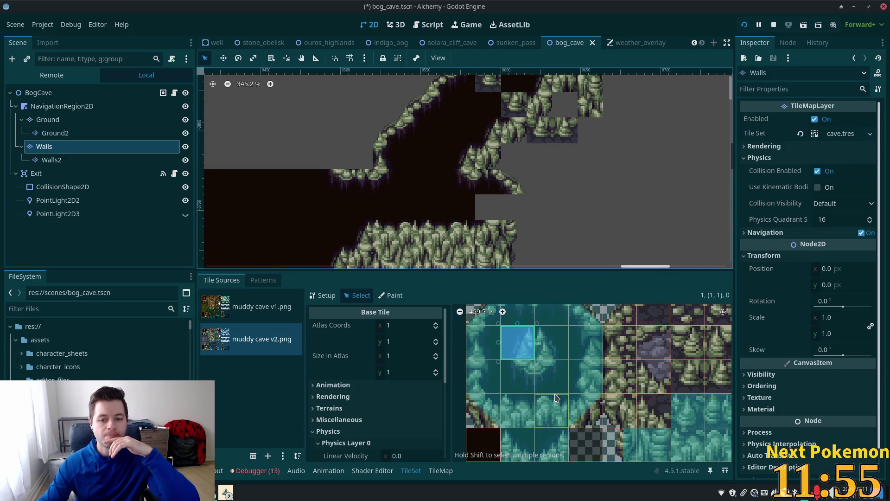
Expand collision Polygon 0 and compare tile (3,3)'s triangular shape with tile (1,1)'s full square.
scroll(428, 400, "down", 5)
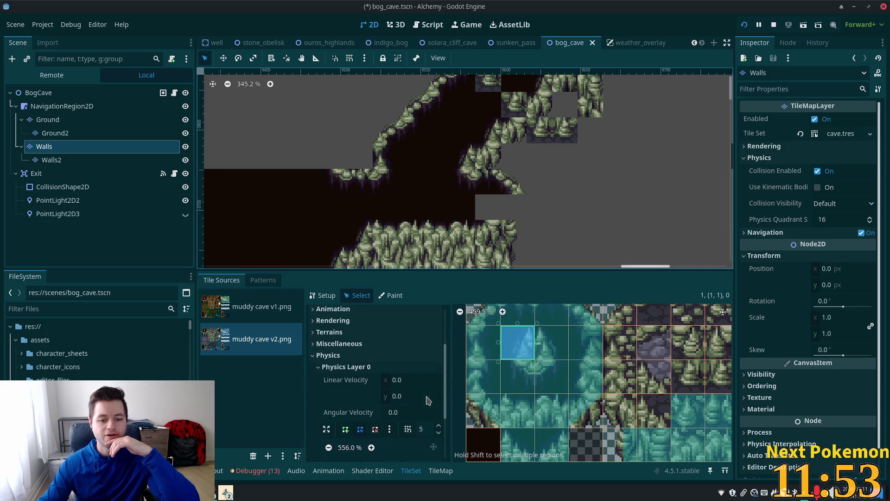
scroll(428, 400, "down", 5)
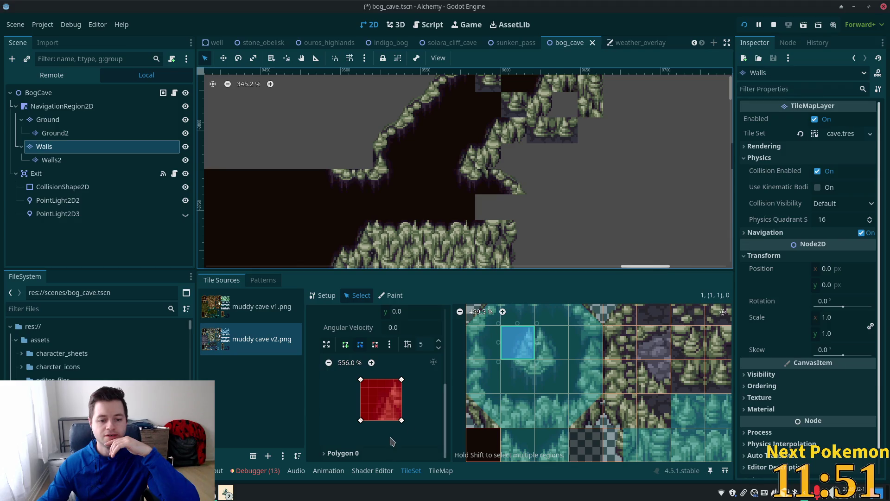
left_click(352, 453)
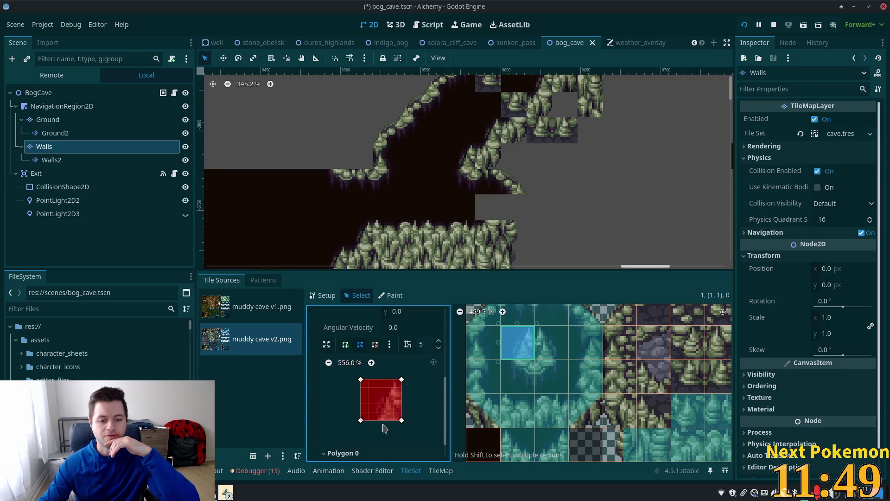
scroll(384, 428, "down", 2)
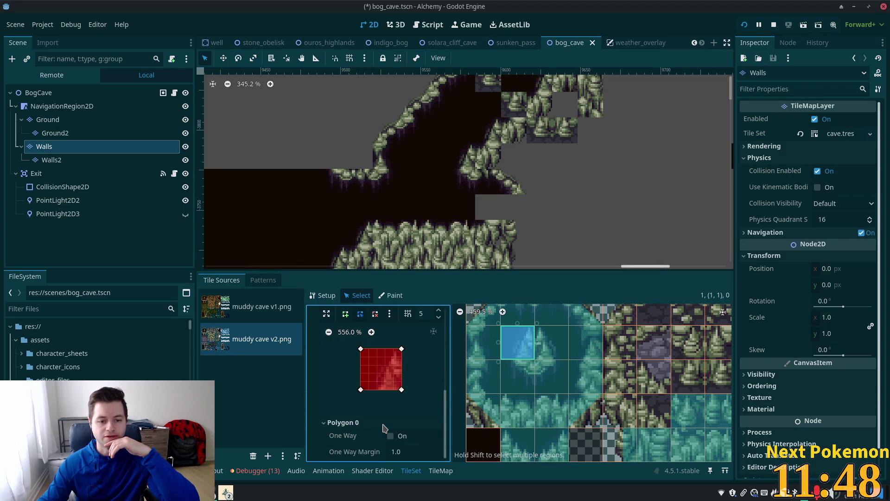
left_click(585, 411)
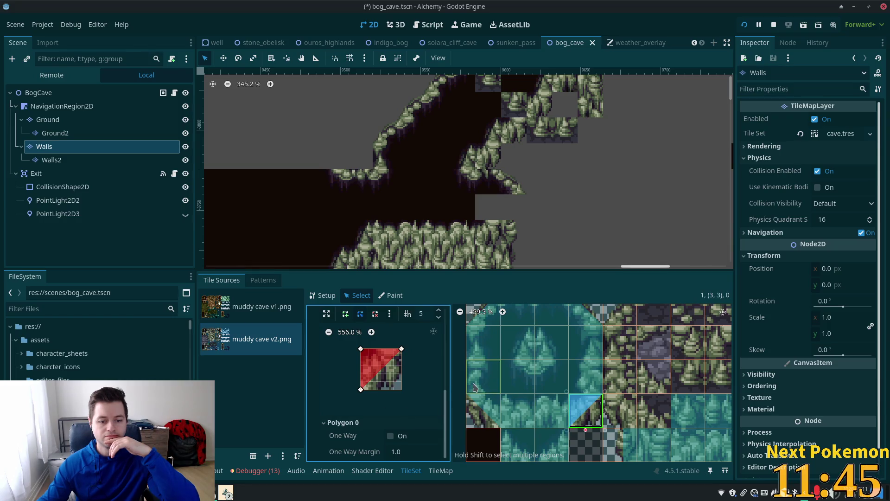
left_click(518, 352)
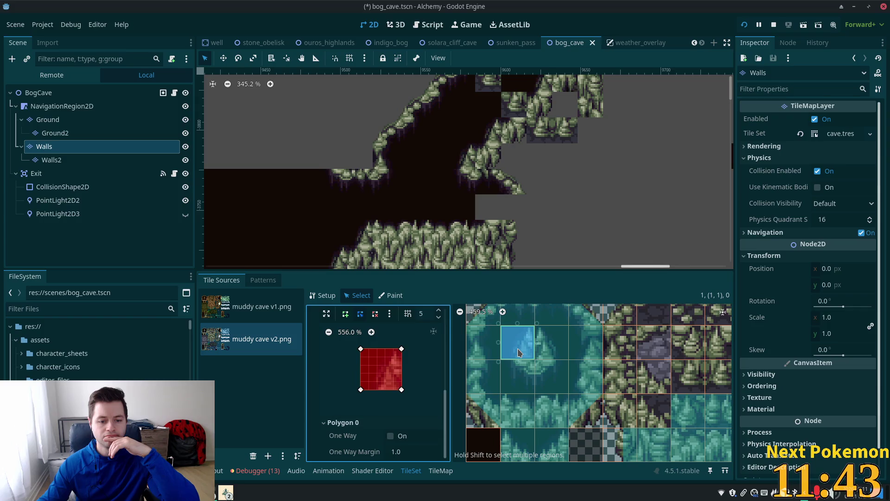
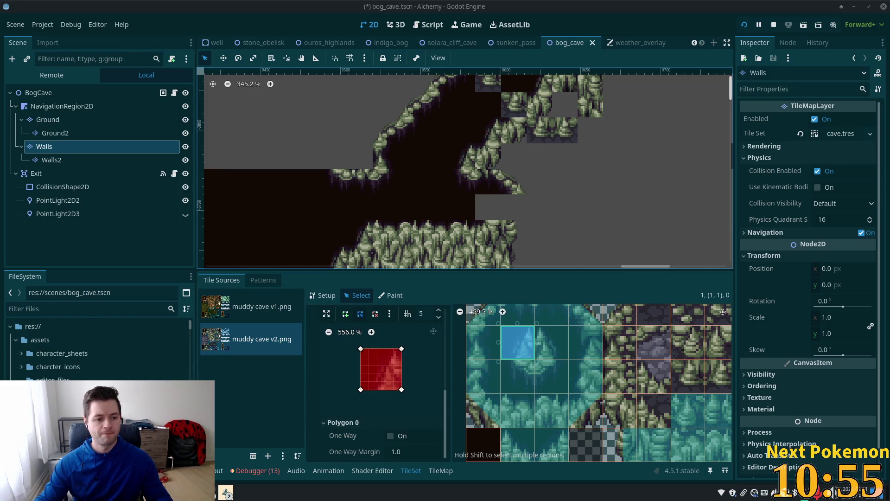
Filter the FileSystem for 'fog' and open fog.gdshader in the Shader Editor.
scroll(92, 343, "down", 2)
left_click(92, 308)
type("fog")
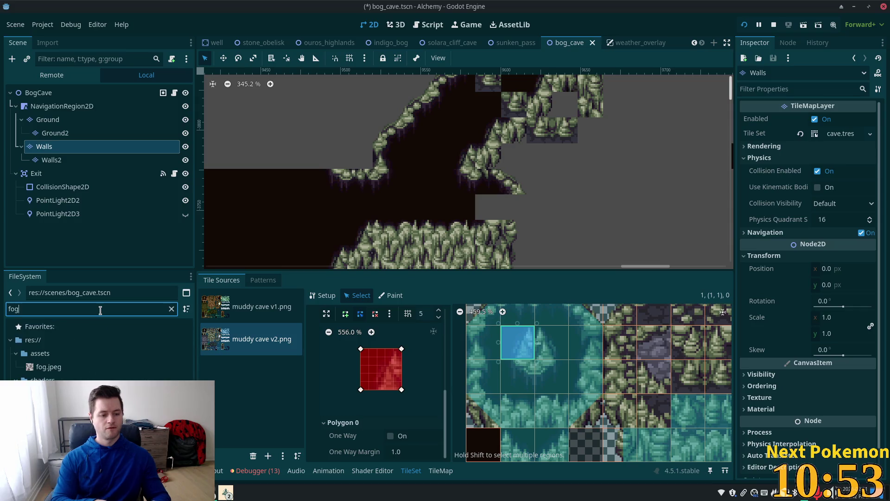
left_click(56, 394)
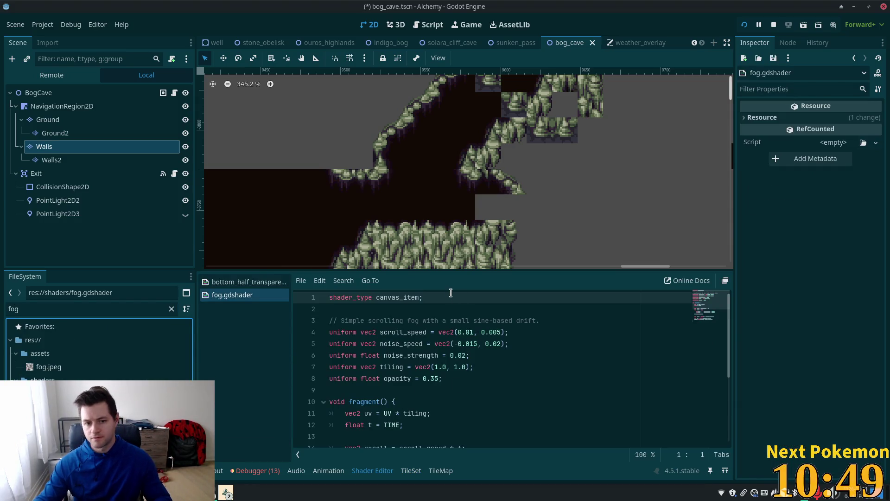
Fold and unfold fragment() in fog.gdshader, then give the code editor more height.
scroll(450, 296, "down", 2)
left_click(328, 339)
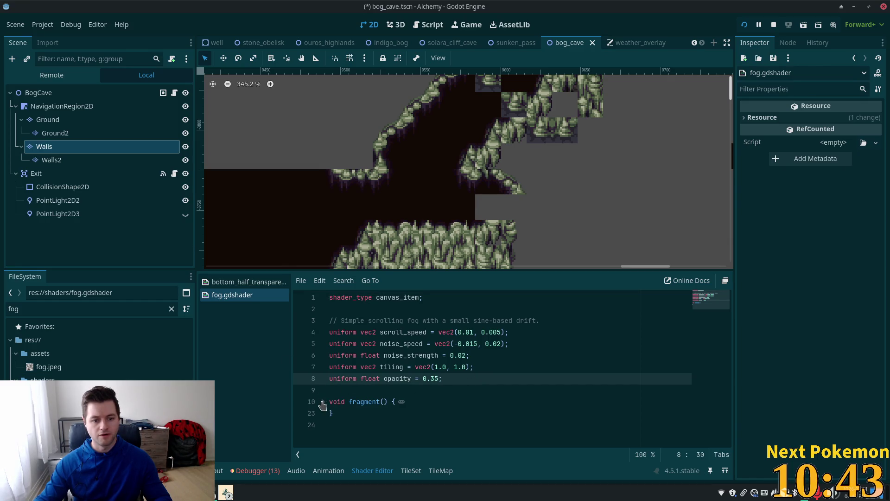
left_click(322, 403)
scroll(465, 358, "down", 2)
scroll(466, 359, "down", 1)
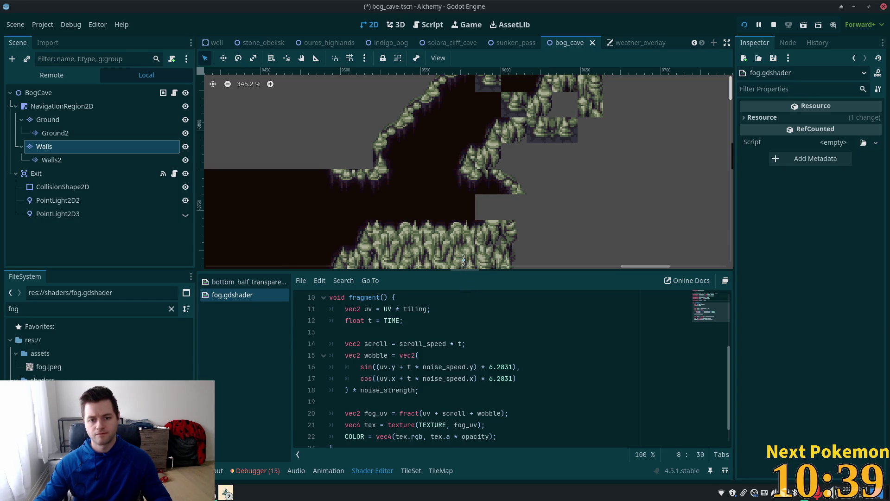
left_click_drag(464, 259, 468, 220)
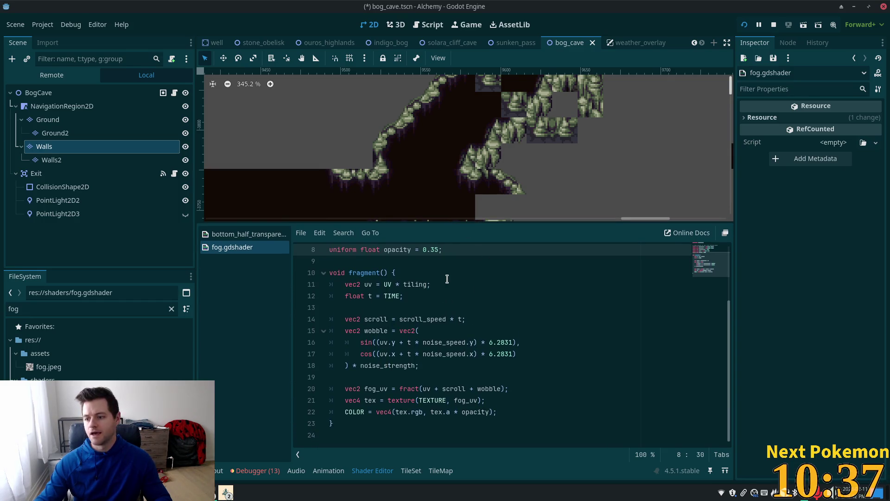
Read through the fog shader code, then bring up the muddy cave TileSet editor.
scroll(479, 306, "up", 3)
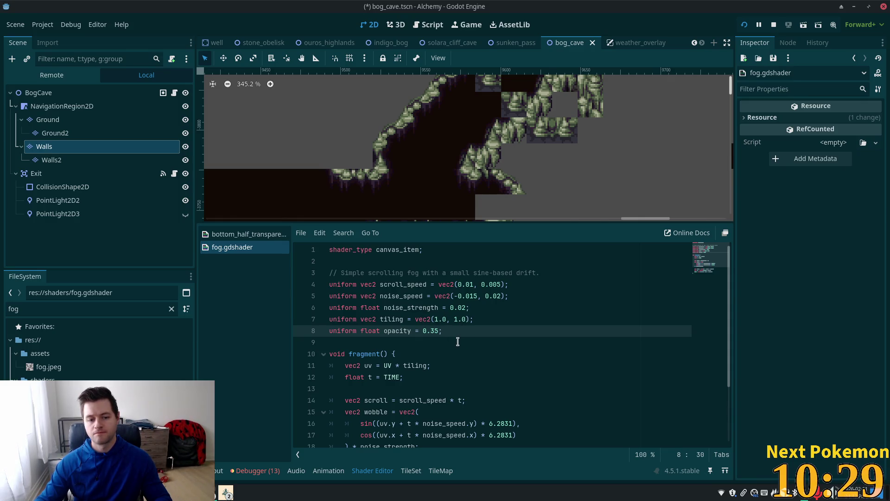
scroll(458, 342, "down", 2)
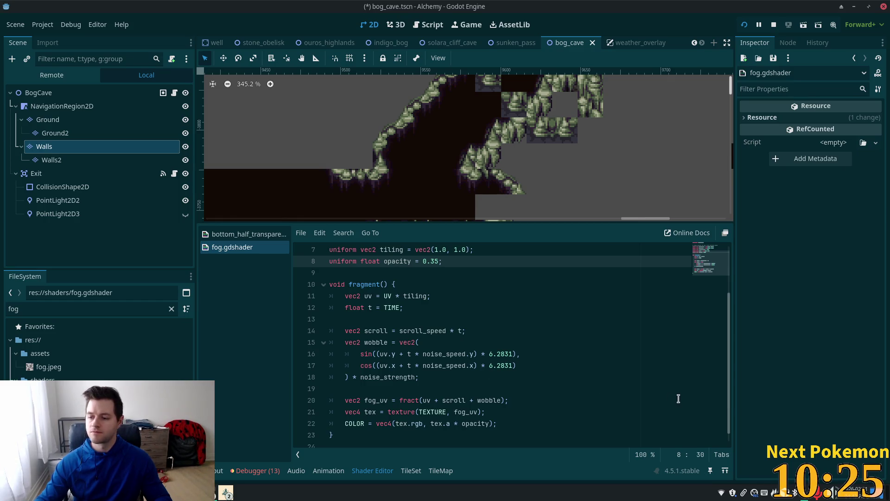
scroll(552, 195, "down", 3)
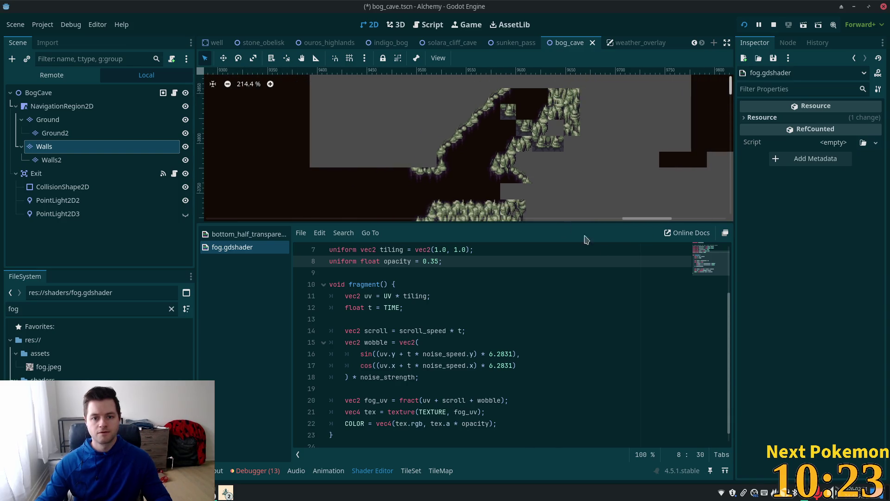
scroll(512, 191, "up", 2)
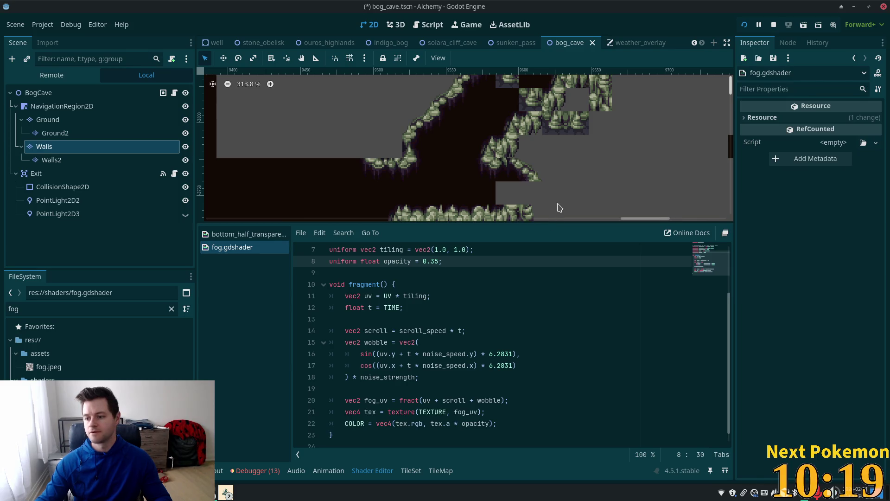
scroll(560, 208, "down", 2)
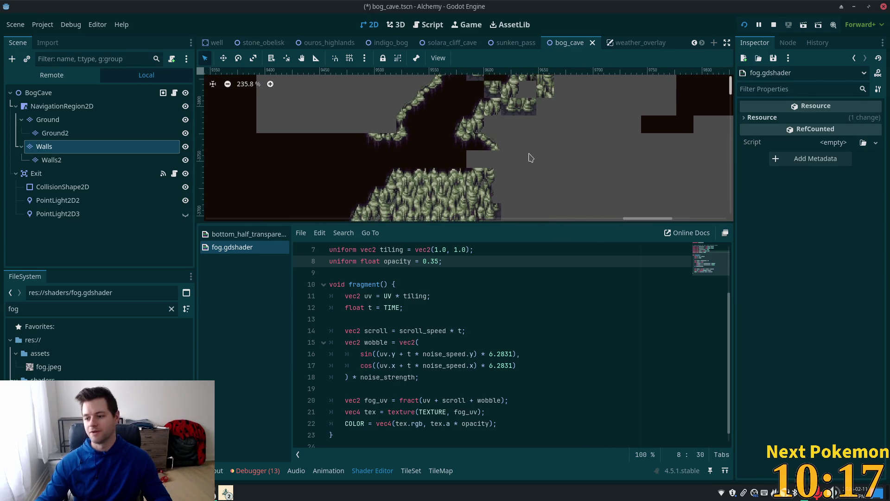
scroll(533, 167, "up", 5)
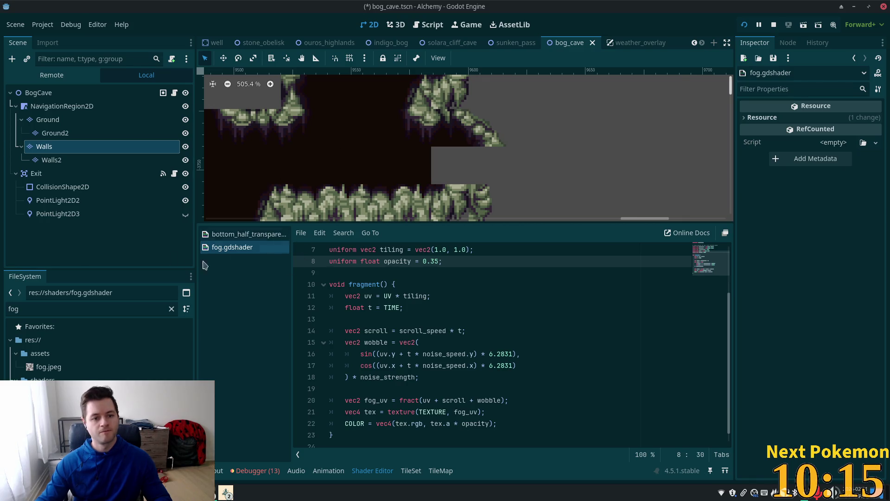
left_click(410, 471)
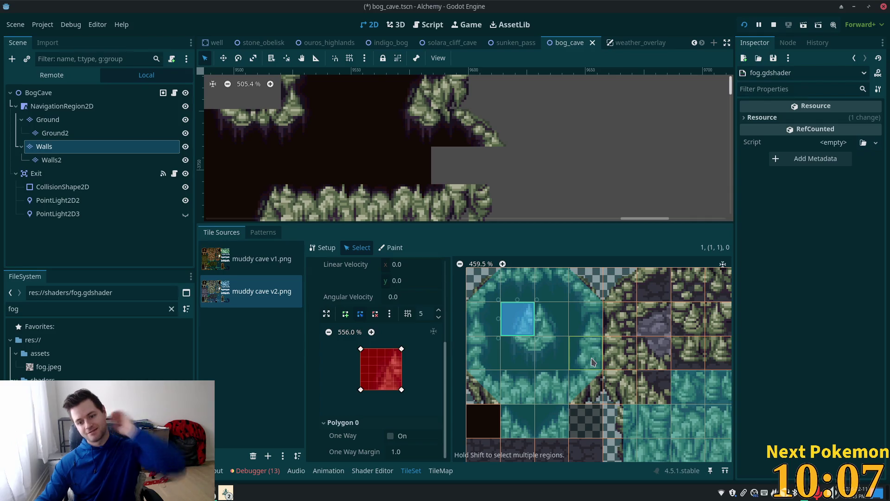
Inspect the physics of neighbouring atlas tiles and save the bog cave scene.
left_click(551, 318)
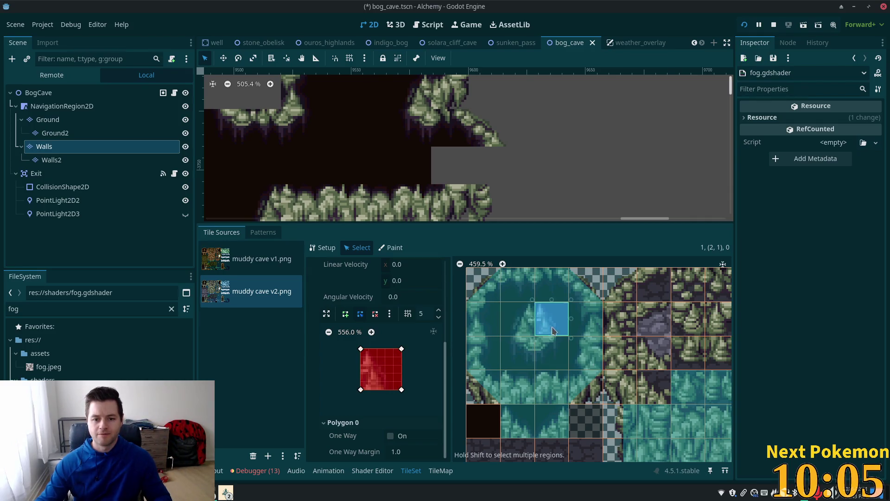
left_click(518, 319)
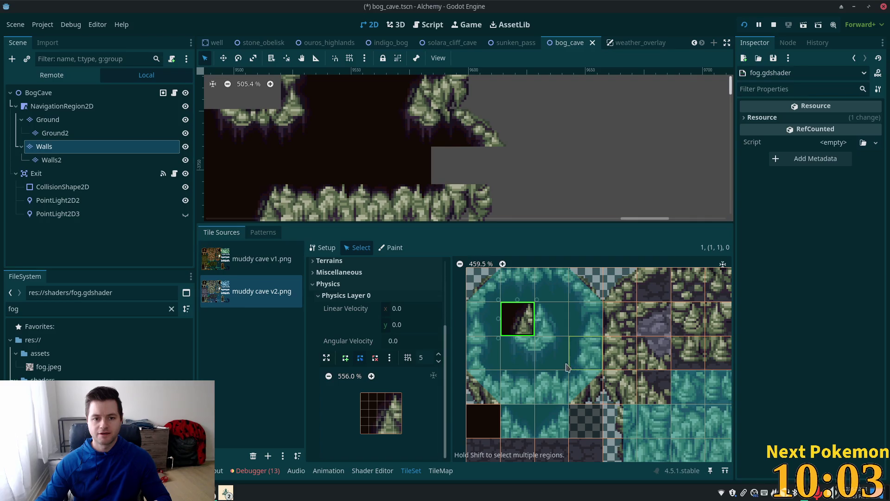
key("ctrl+s")
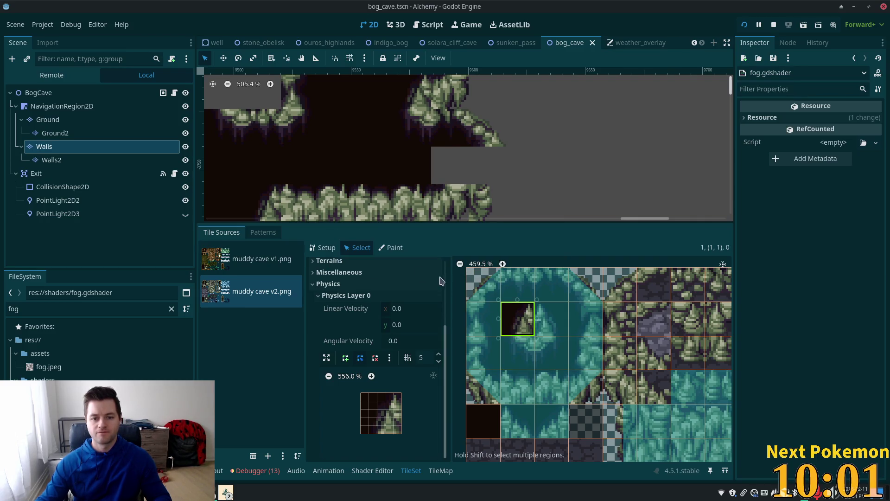
Paint wall tiles into the cave's right-hand gap, save, and run the game with F5.
left_click(441, 471)
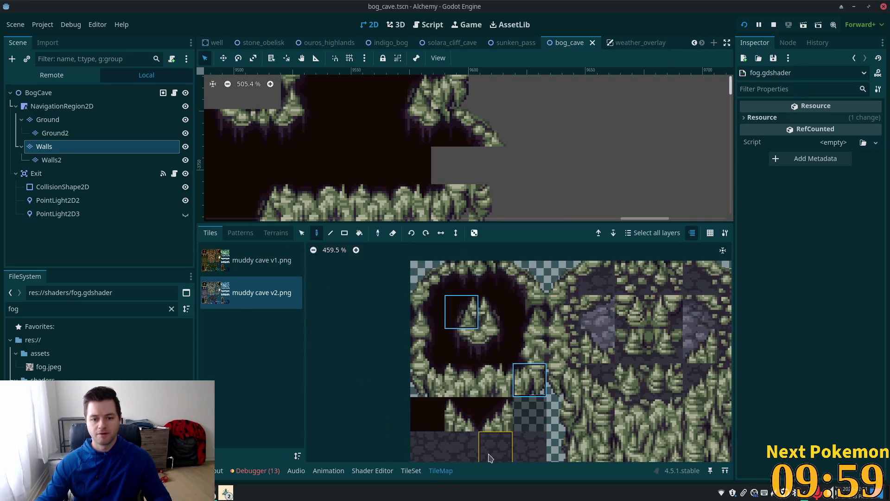
left_click(452, 306)
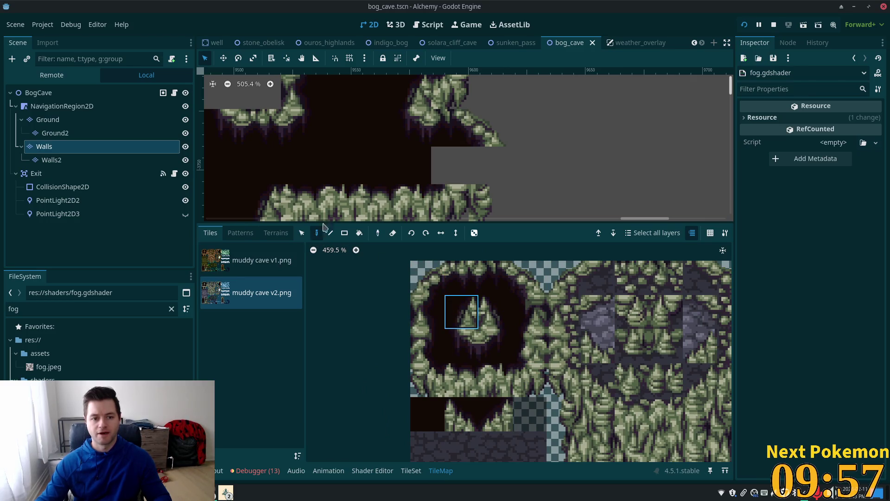
left_click(444, 171)
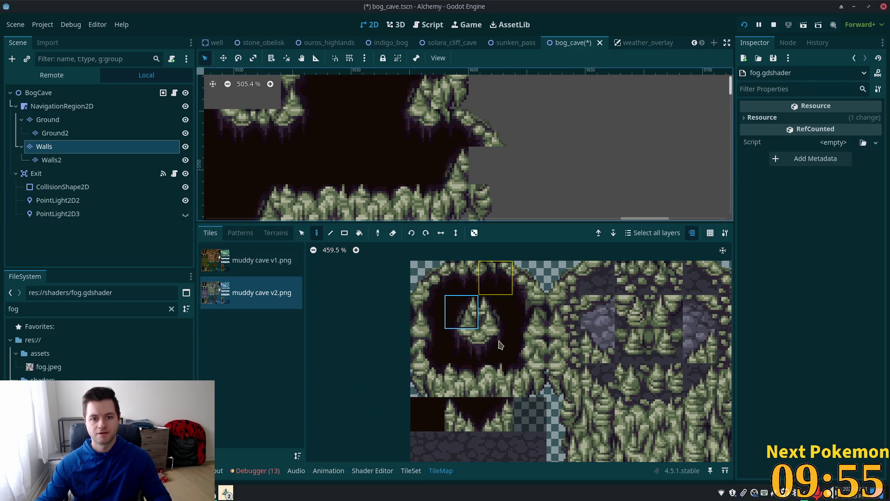
left_click(526, 389)
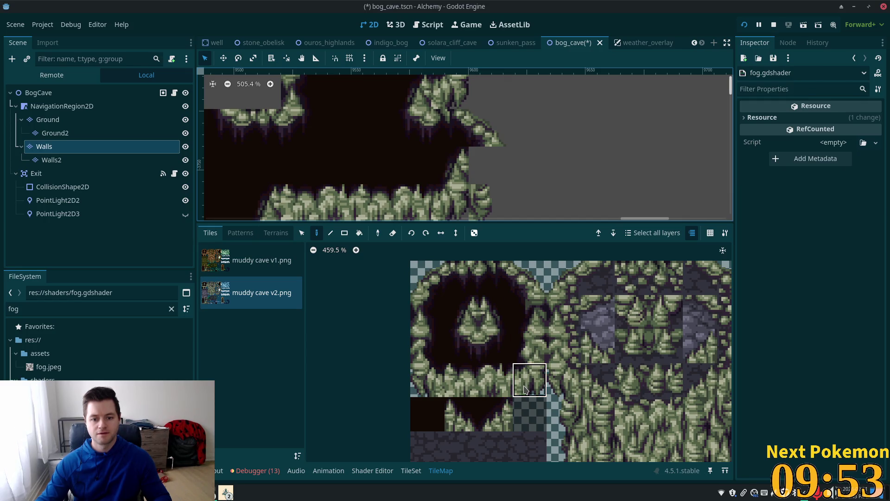
left_click(487, 175)
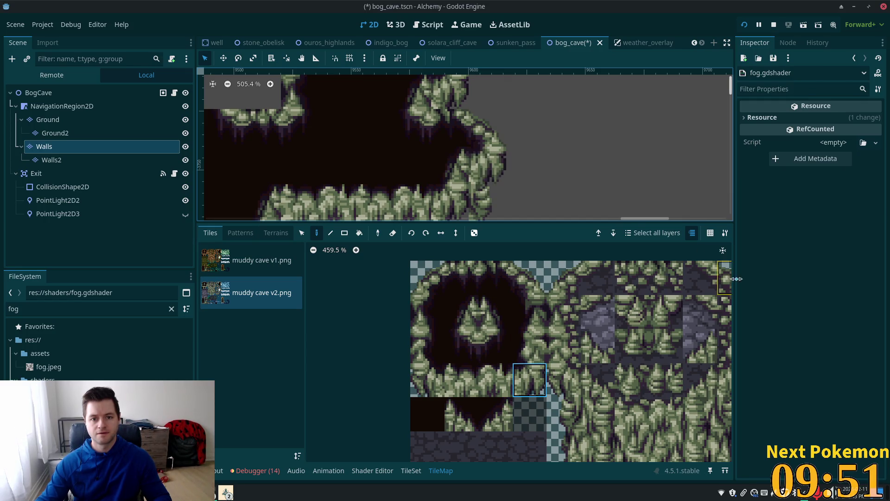
key("ctrl+s")
key("F5")
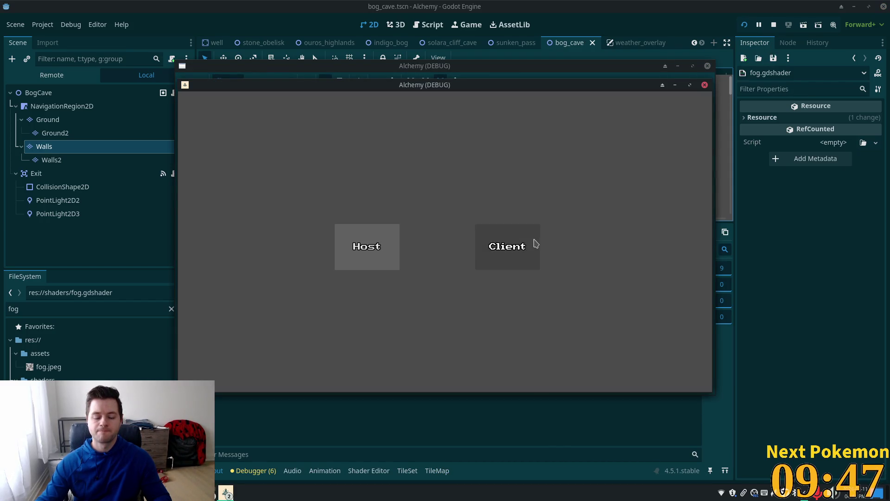
Pick a connection mode in the running game, then scroll the debugger's navigation edge errors.
left_click(536, 244)
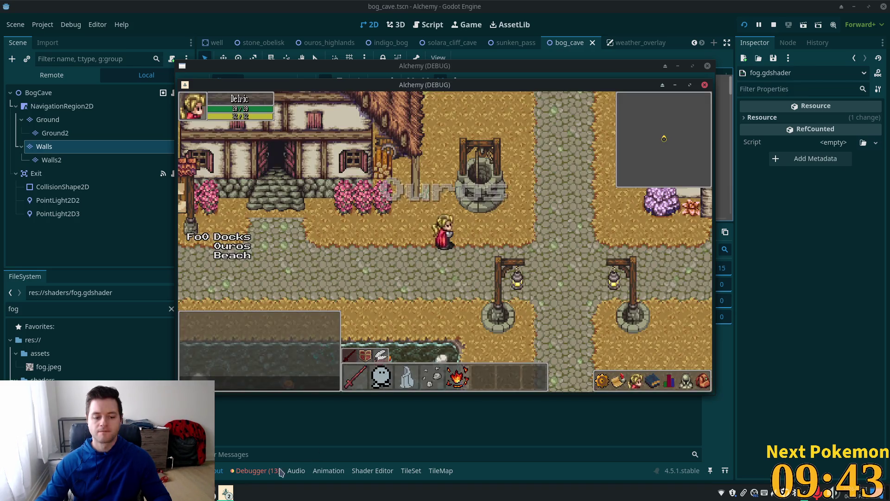
left_click(333, 444)
scroll(397, 375, "down", 3)
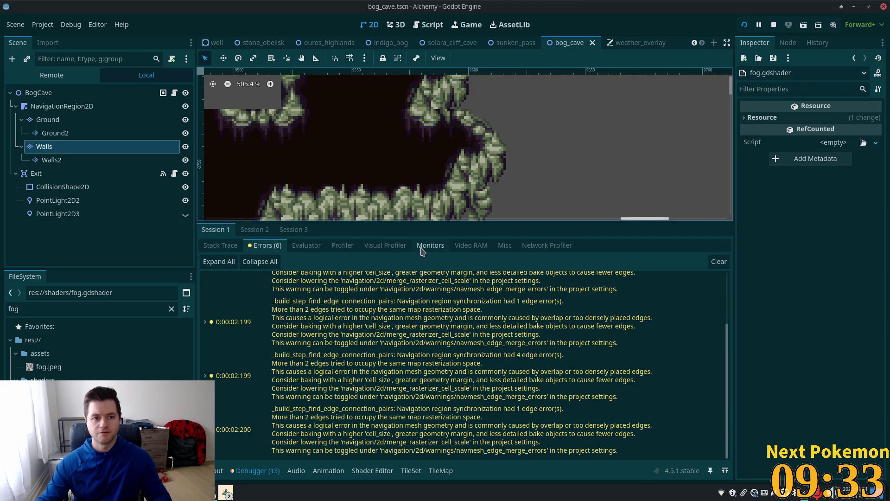
scroll(423, 172, "down", 10)
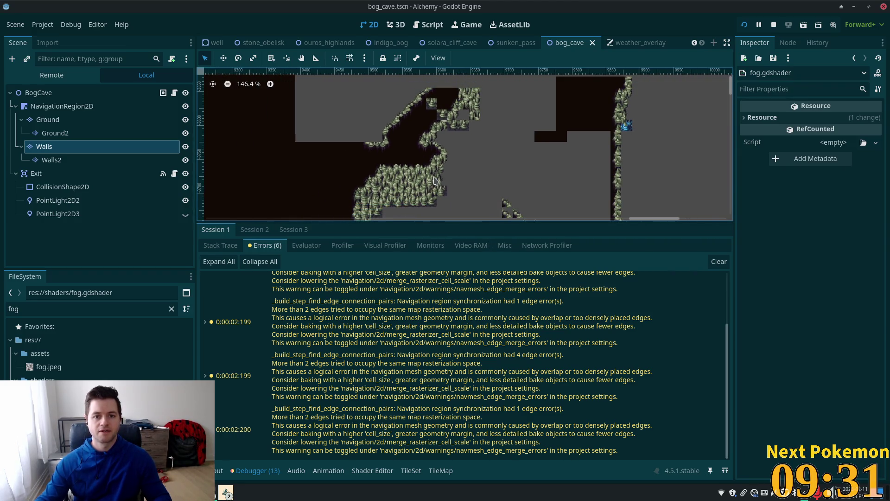
scroll(435, 180, "down", 3)
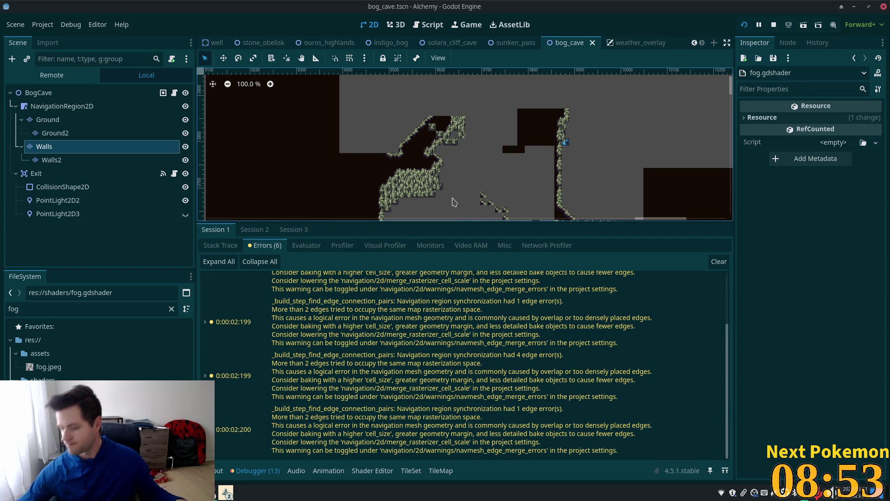
key("XF86AudioLowerVolume")
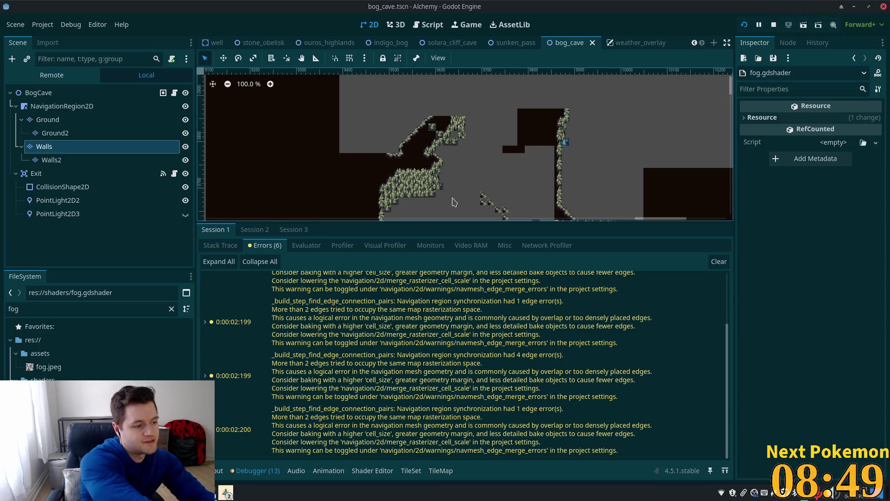
scroll(539, 157, "down", 10)
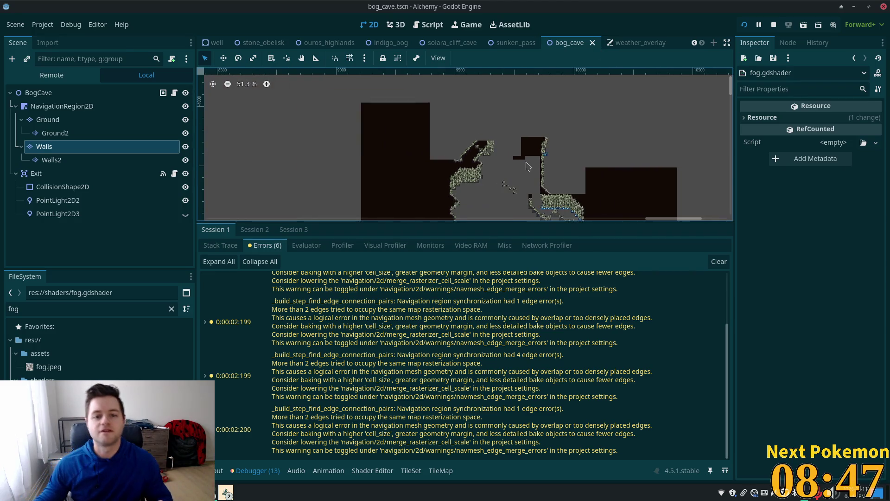
scroll(538, 157, "down", 2)
scroll(599, 90, "right", 3)
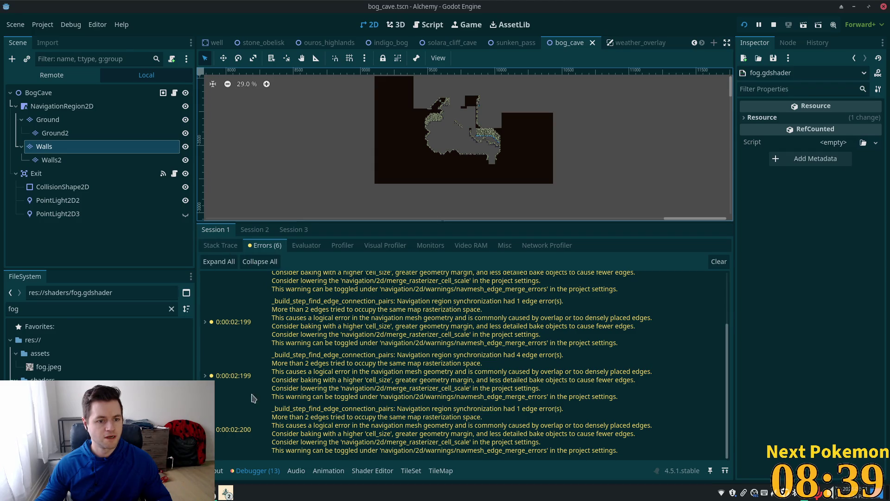
On the Walls layer, box-select the dark wall tiles and move the block lower.
left_click(92, 148)
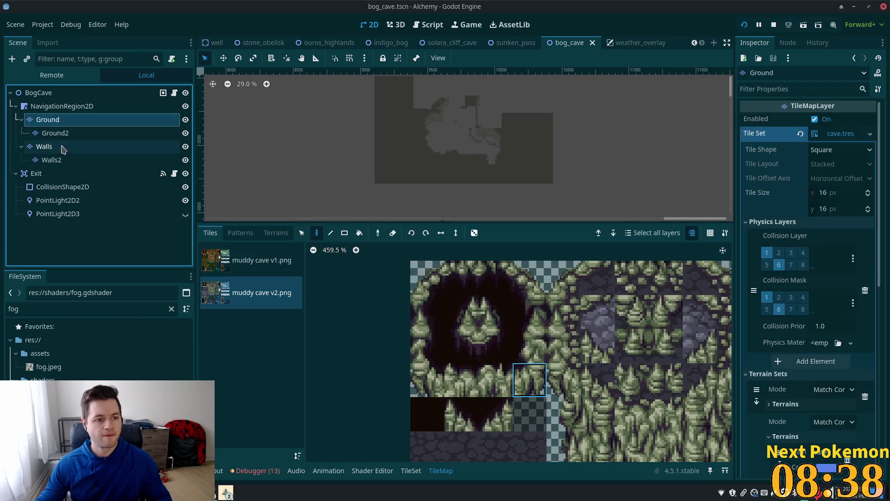
left_click(301, 232)
scroll(378, 132, "down", 2)
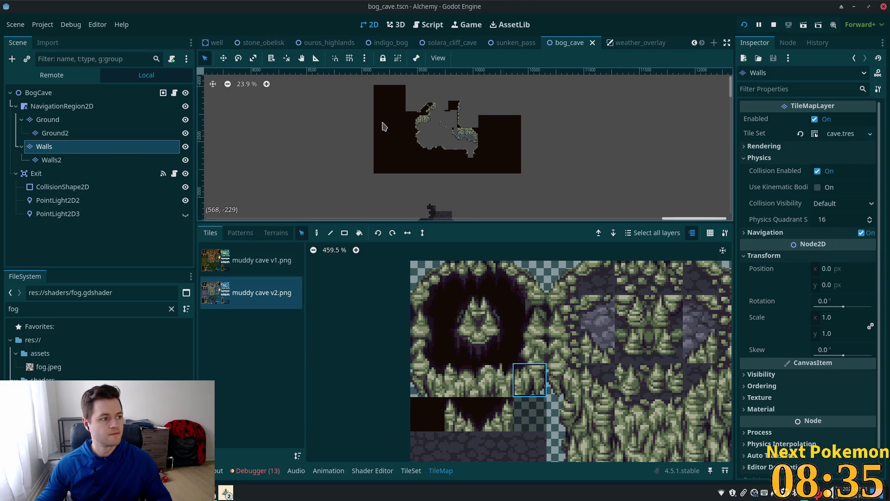
mouse_move(343, 90)
left_mouse_down()
mouse_move(523, 175)
mouse_move(537, 198)
left_mouse_up()
scroll(308, 183, "up", 4)
scroll(318, 115, "down", 3)
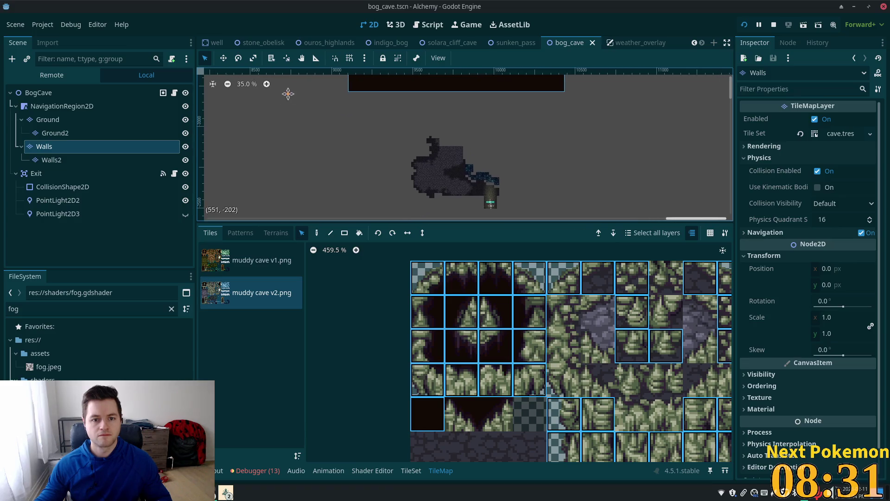
key("Delete")
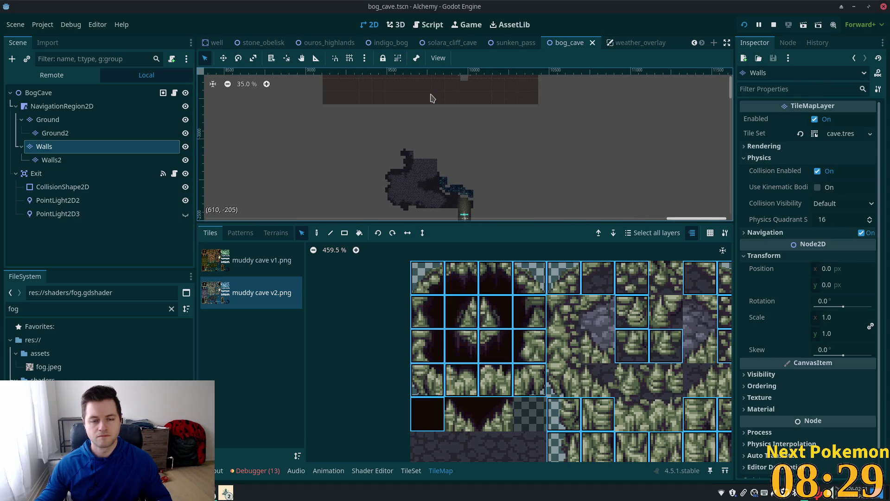
mouse_move(432, 103)
left_mouse_down()
mouse_move(431, 240)
mouse_move(393, 173)
left_mouse_up()
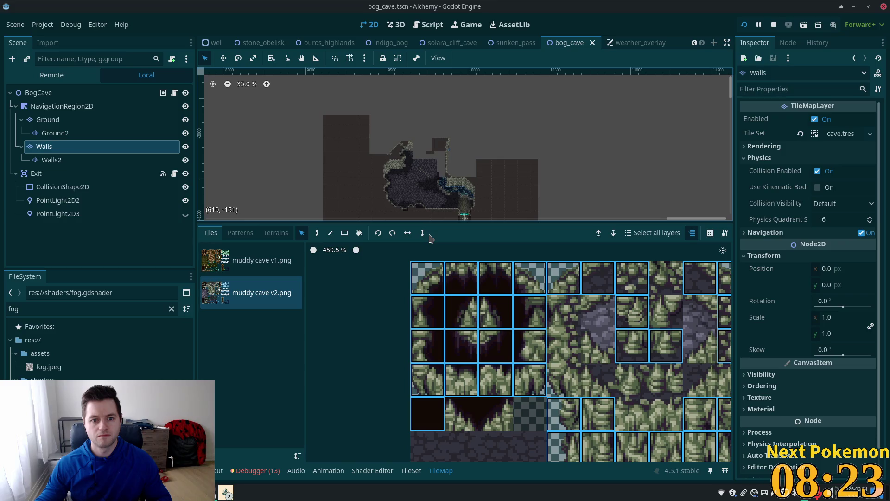
Check the moved wall block around the cave and save the scene.
scroll(393, 173, "up", 4)
scroll(382, 165, "up", 4)
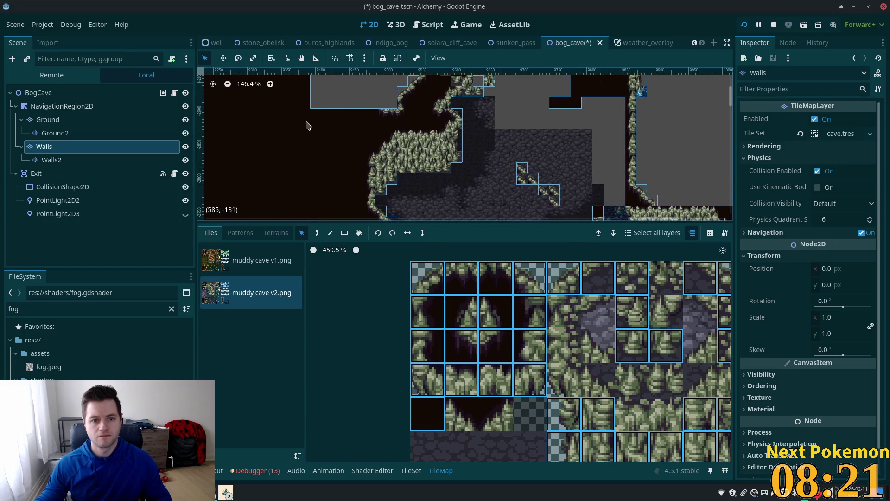
scroll(318, 123, "right", 5)
scroll(218, 175, "down", 2)
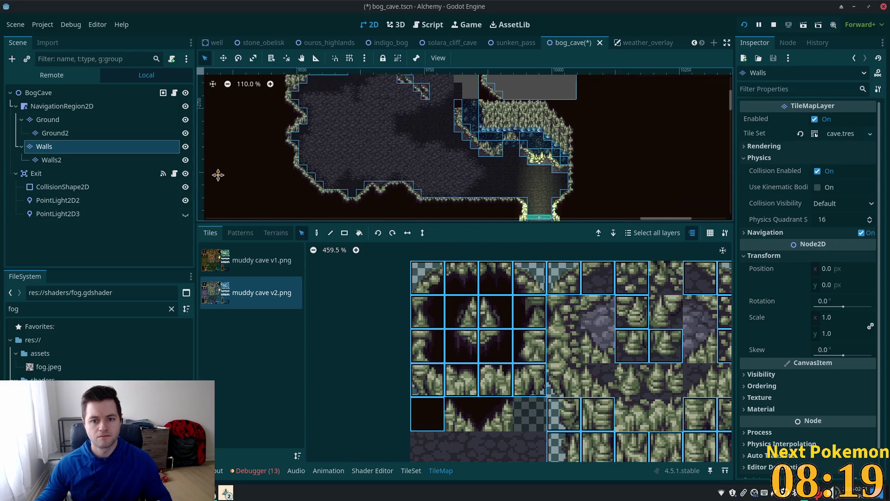
scroll(218, 175, "up", 3)
scroll(218, 174, "right", 2)
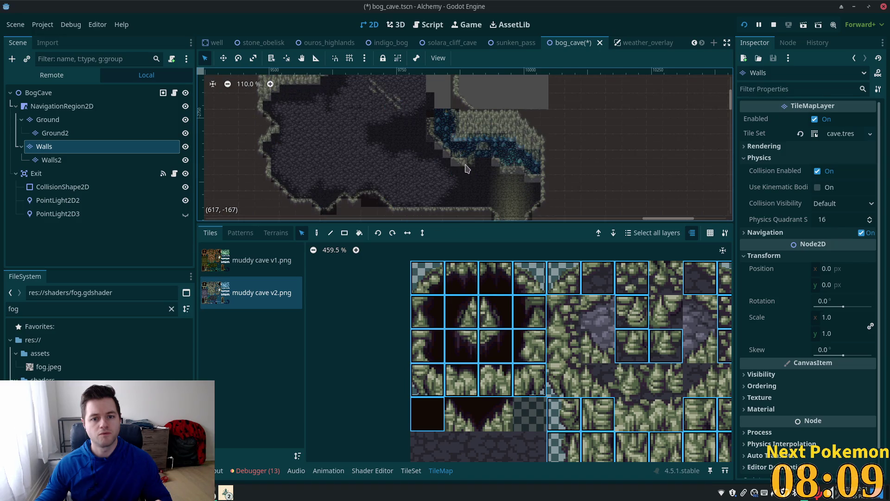
key("ctrl+s")
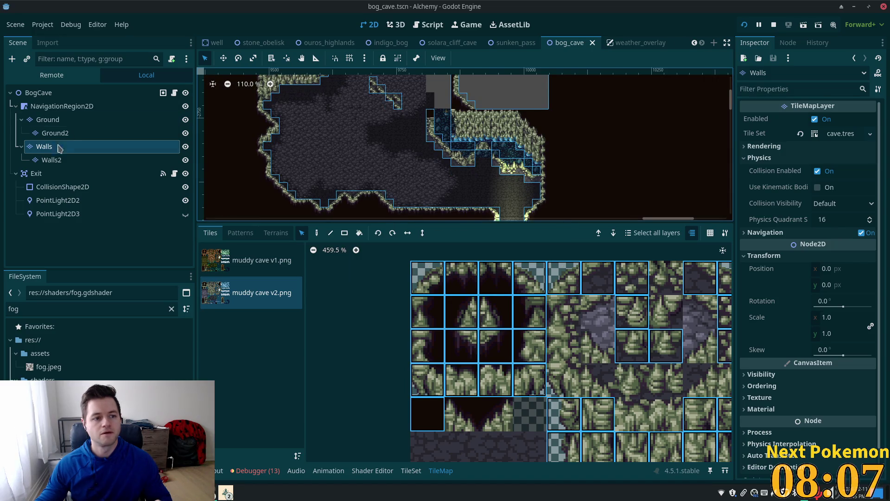
Switch to the Walls2 layer, select the BogCave root node, and frame the whole cave map.
left_click(53, 160)
scroll(520, 134, "down", 8)
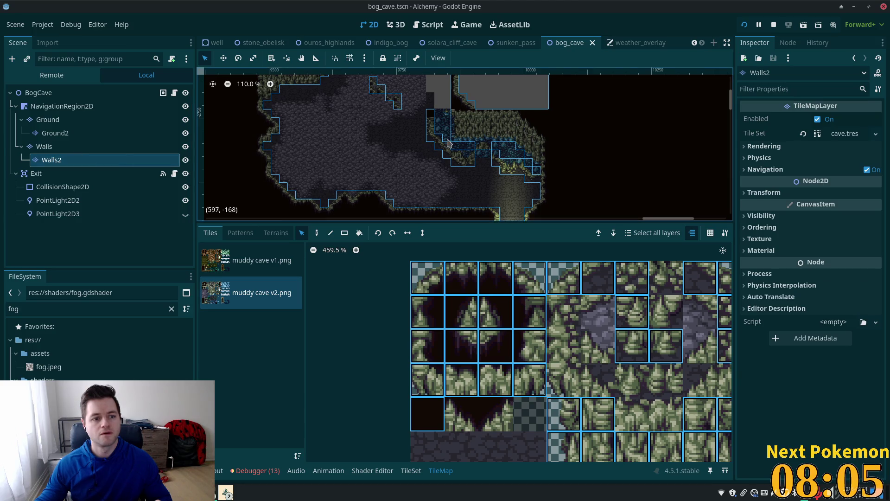
scroll(519, 134, "up", 8)
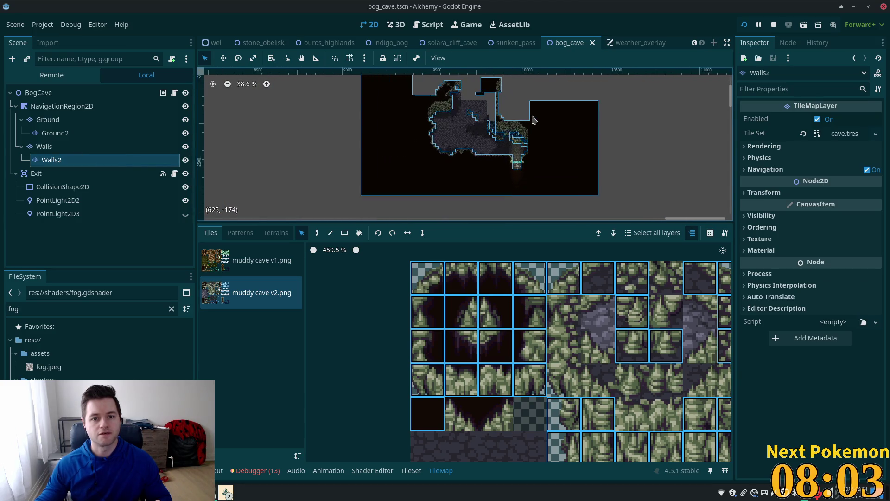
scroll(483, 143, "up", 5)
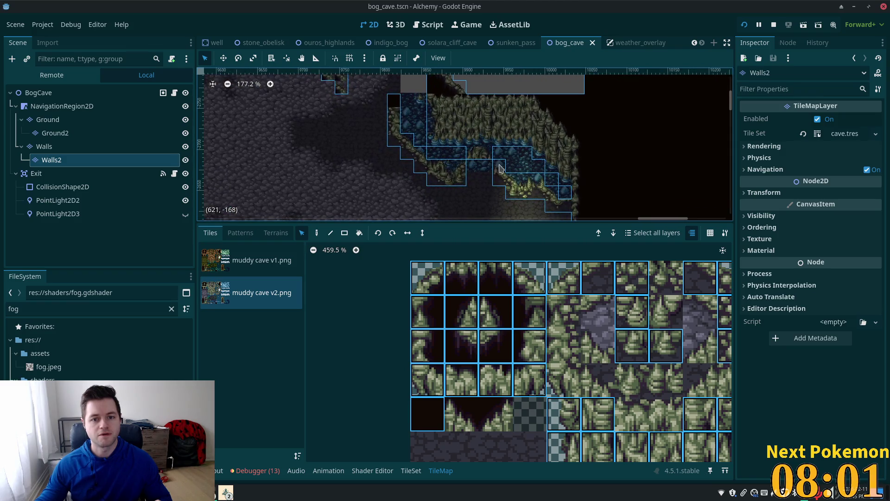
left_click(39, 92)
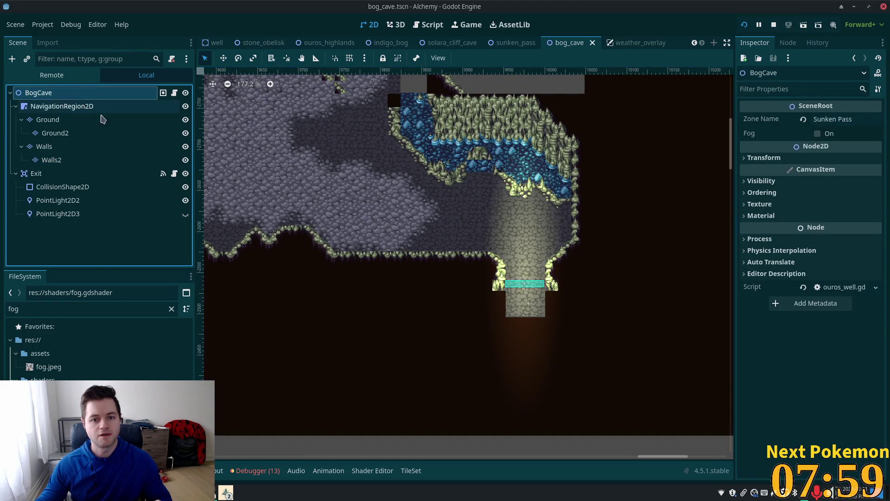
scroll(344, 162, "down", 4)
scroll(370, 157, "down", 6)
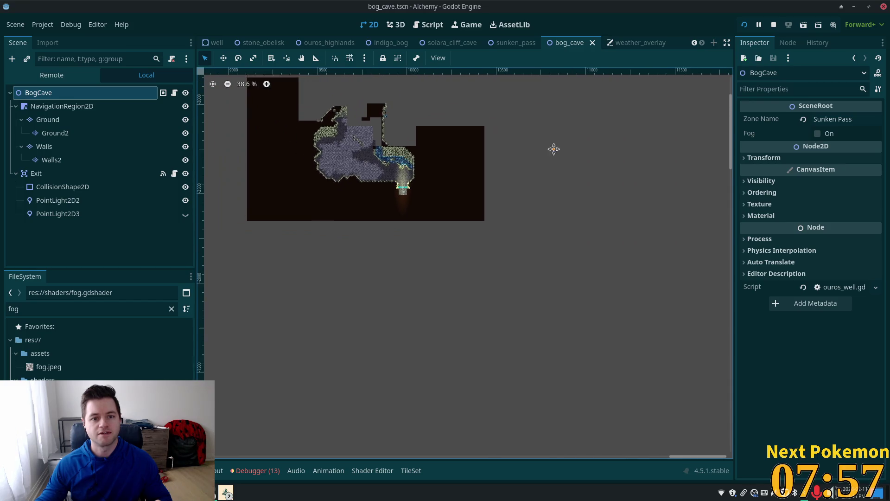
mouse_move(555, 147)
left_mouse_down()
mouse_move(573, 431)
mouse_move(624, 271)
left_mouse_up()
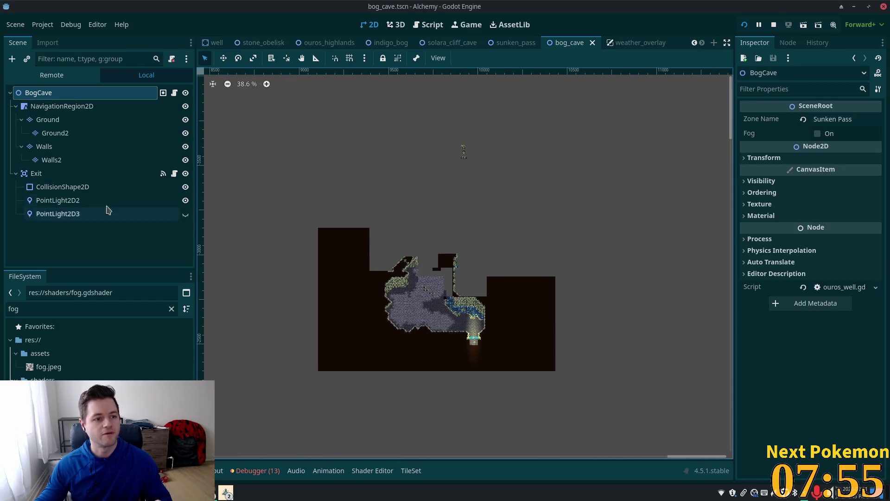
Return to the Walls2 layer, pan to reveal the full cave layout, and save.
left_click(51, 160)
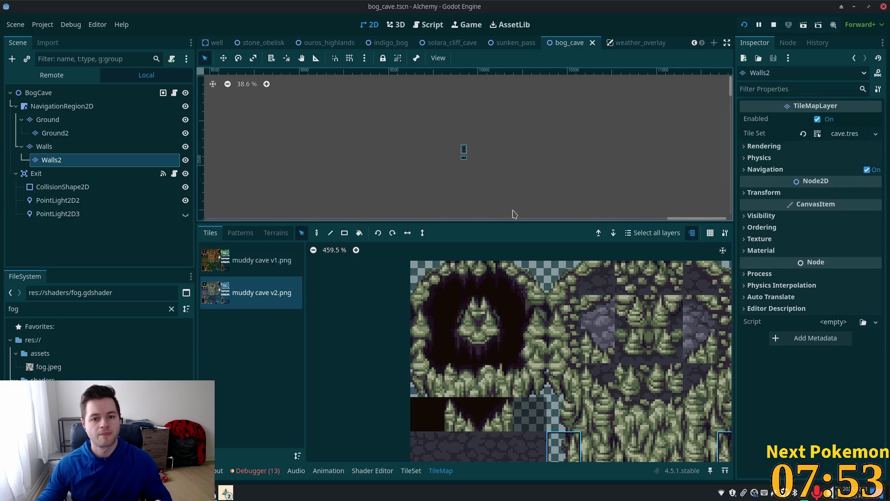
left_click_drag(551, 177, 503, 108)
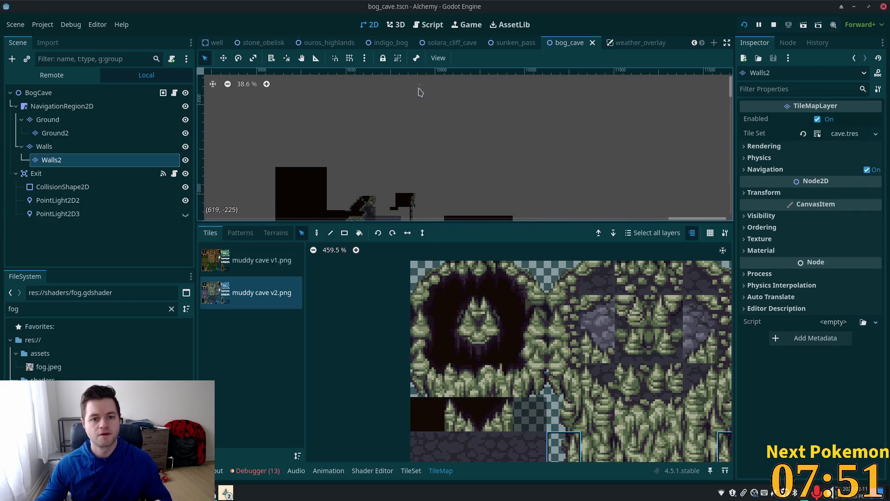
left_click_drag(513, 197, 512, 104)
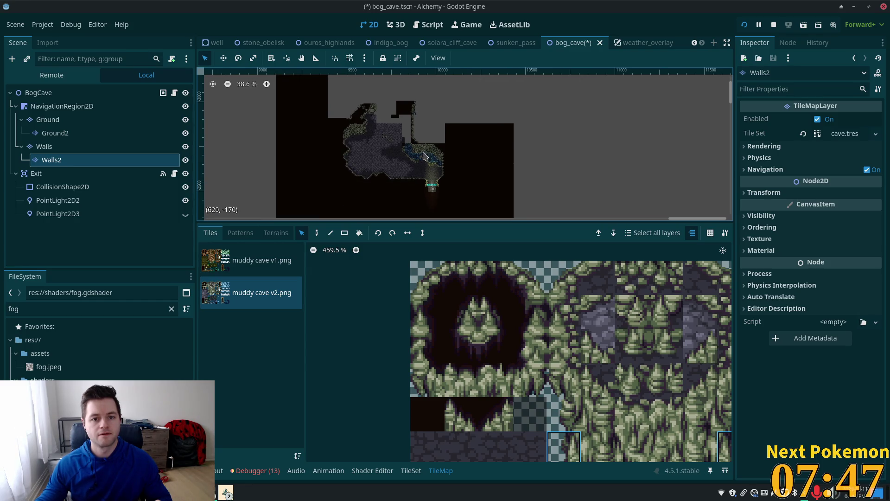
key("ctrl+s")
scroll(440, 151, "up", 3)
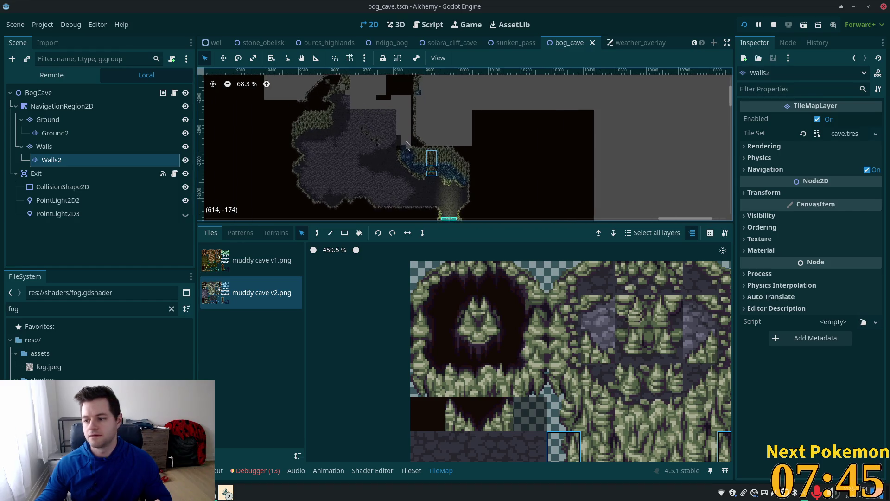
Run the game, walk the character down through the cave's cobblestone floor, and stop it with F8.
left_click(743, 25)
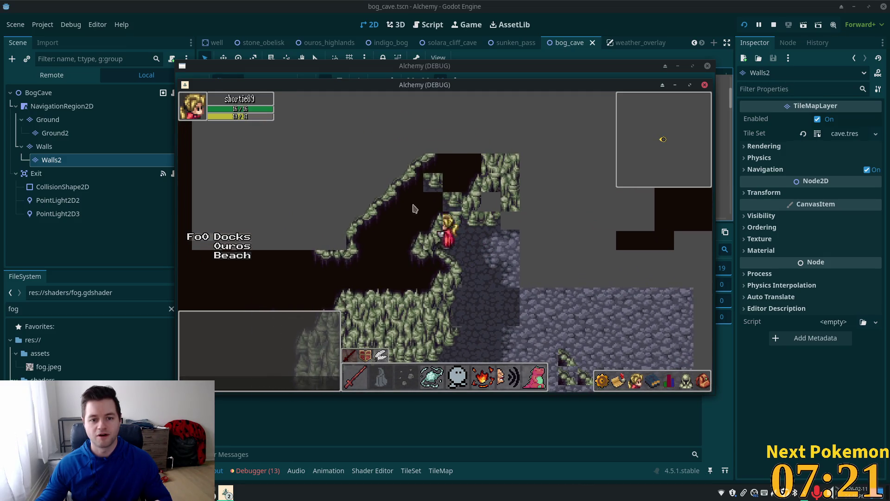
left_click(489, 243)
left_click(505, 250)
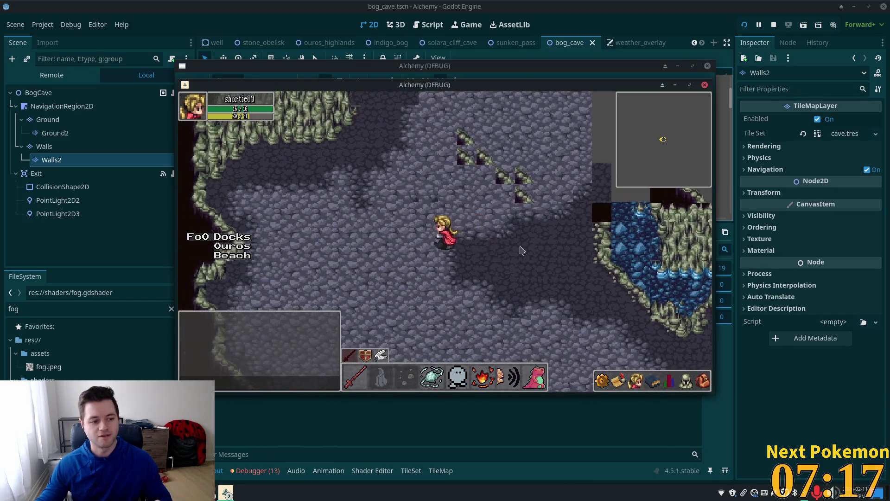
key("F8")
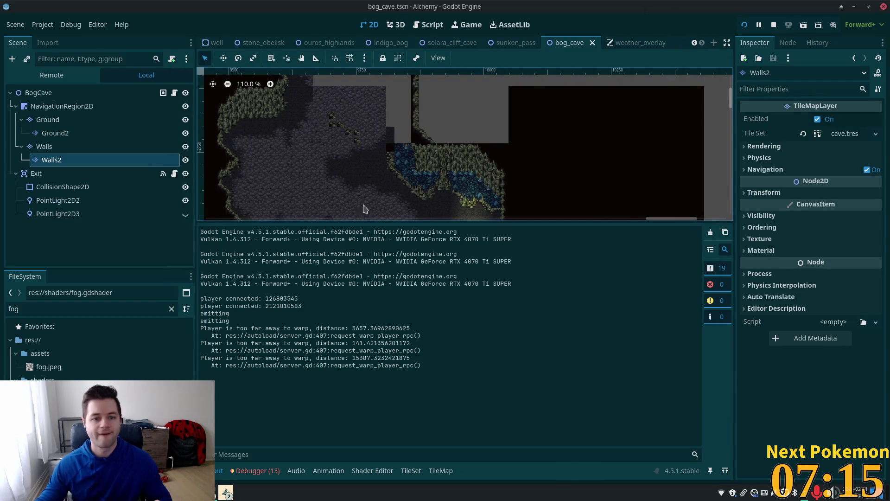
On the Walls layer, pick up a wall tile from the map and paint it with the rectangle tool.
left_click(102, 146)
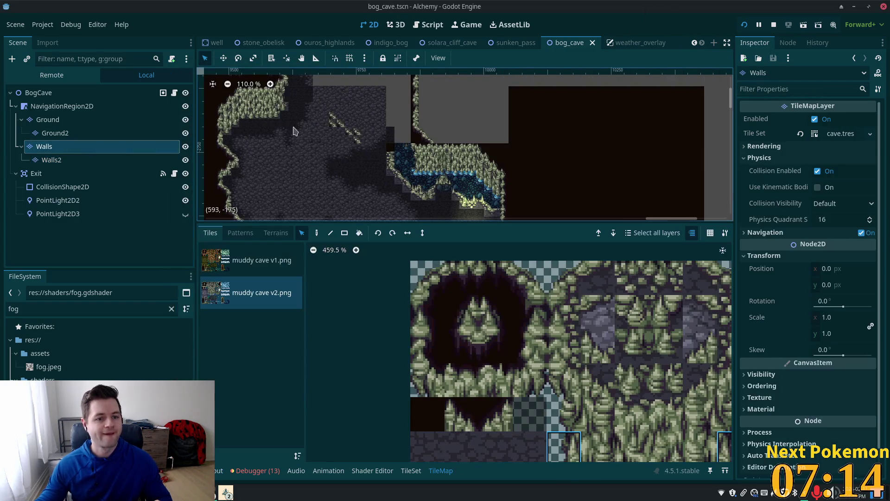
left_click(334, 119)
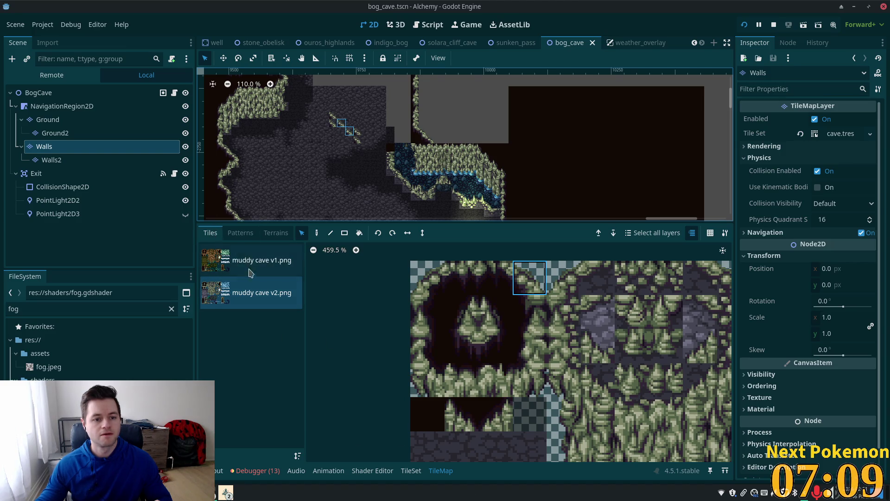
key("r")
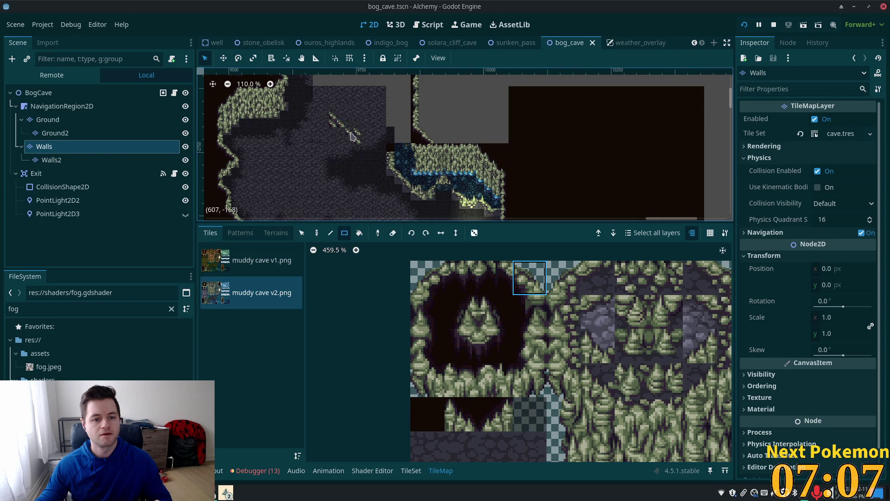
left_click_drag(352, 139, 352, 140)
scroll(366, 137, "up", 3)
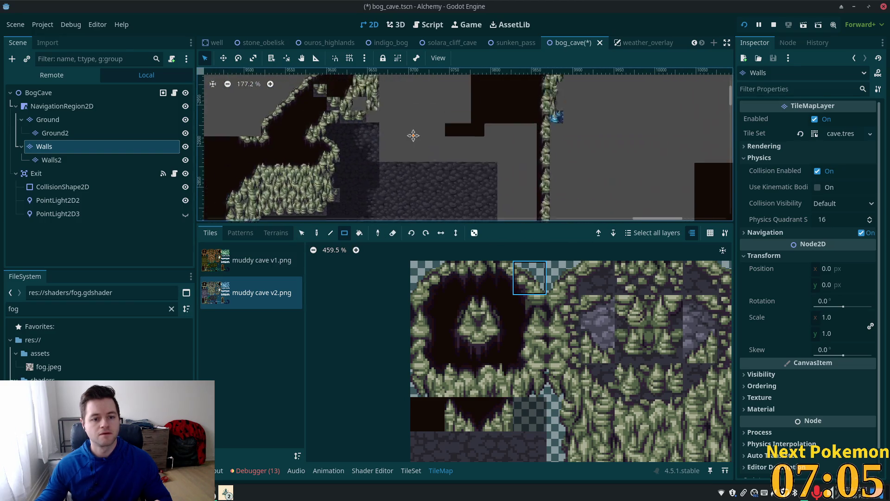
scroll(385, 130, "up", 5)
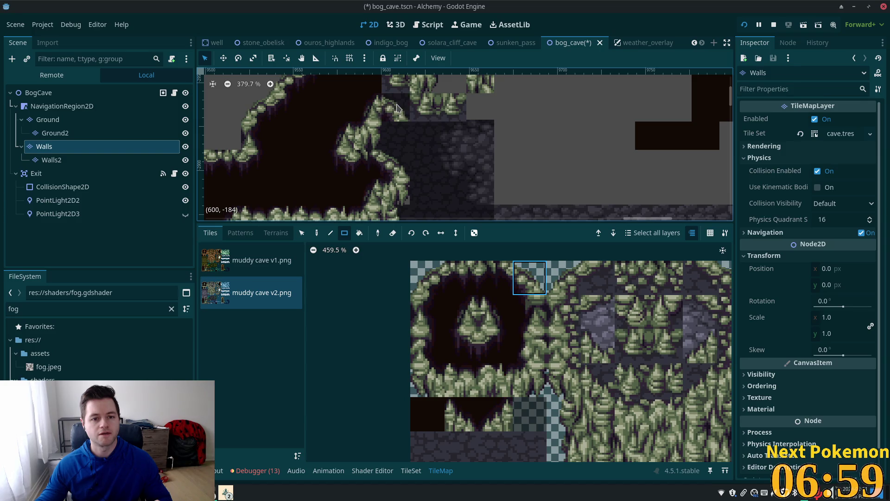
scroll(536, 252, "down", 3)
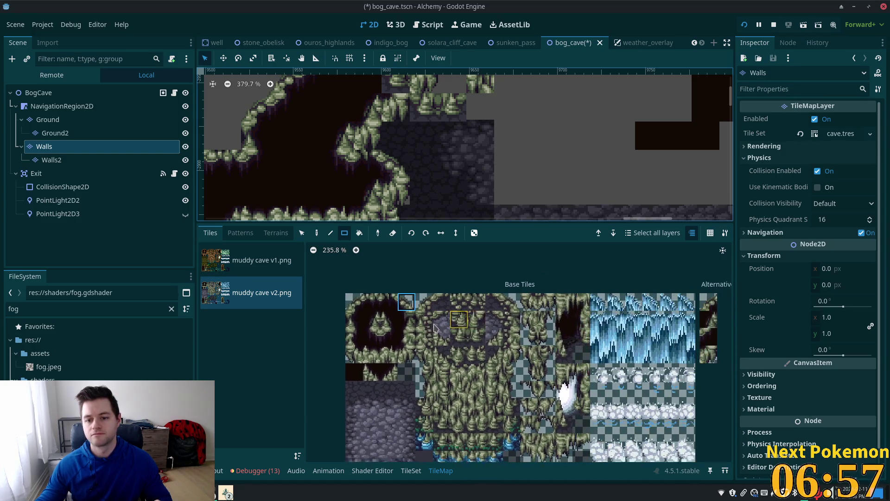
Select the cave-edge wall cell, switch it to the alternative wall tile, and launch the game with F5.
left_click(302, 233)
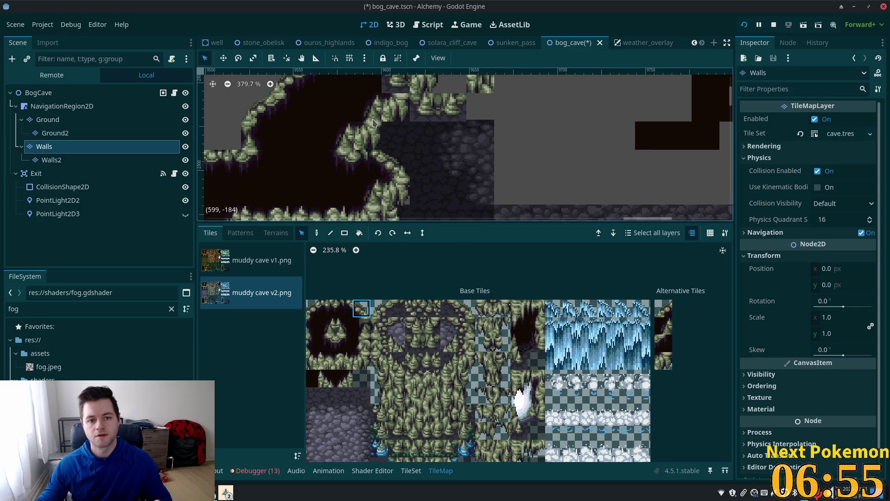
left_click(392, 116)
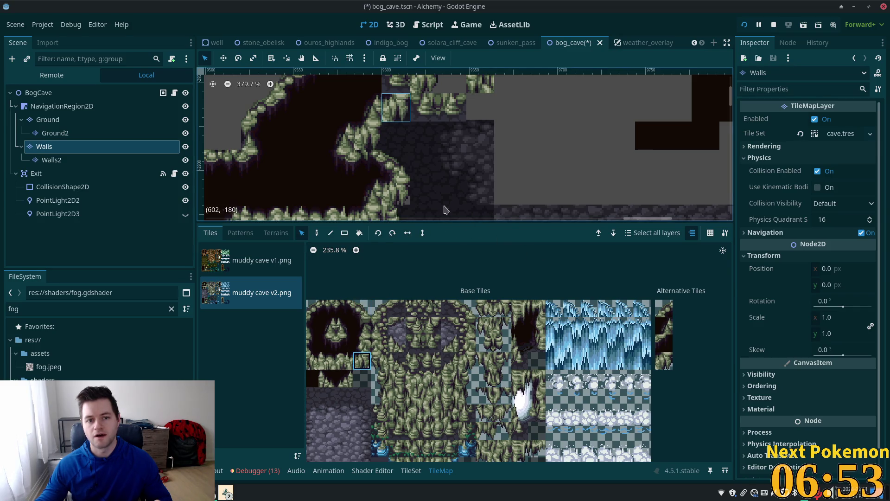
left_click(375, 135)
left_click(393, 119)
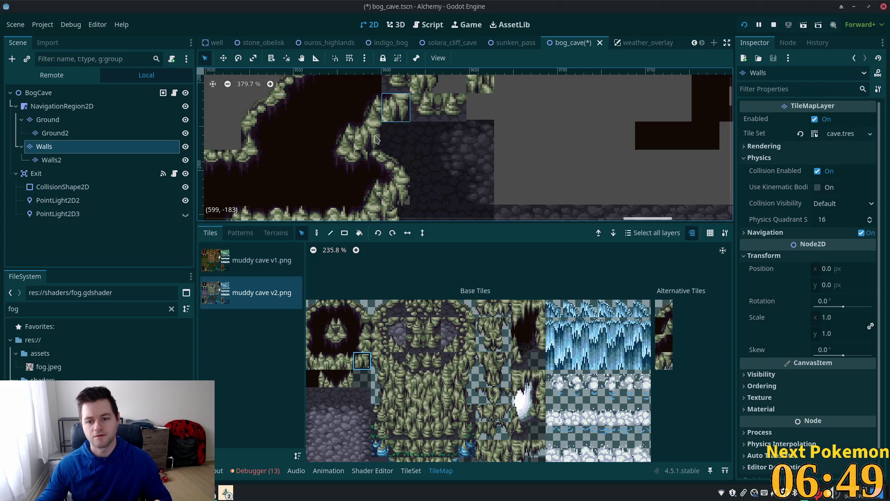
left_click(664, 365)
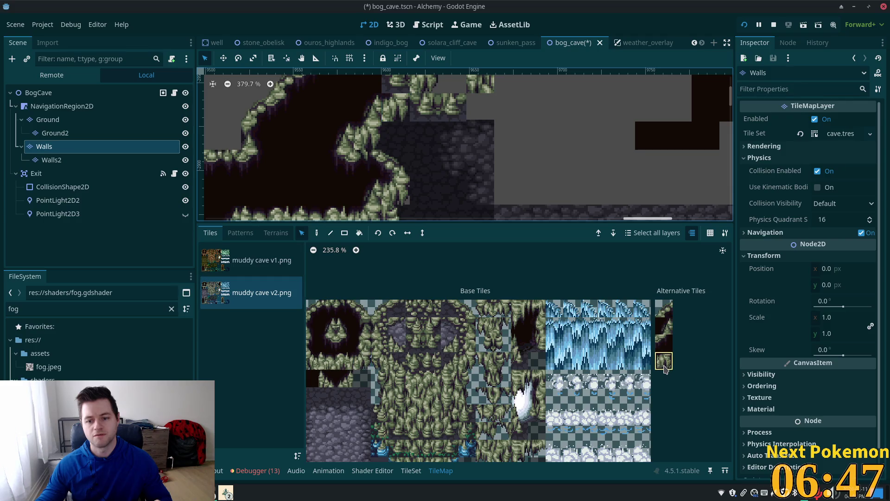
left_click(317, 233)
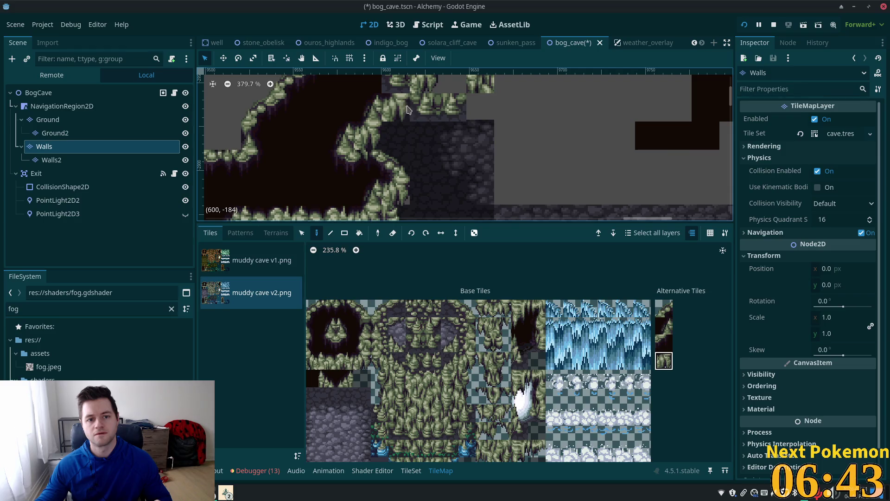
scroll(408, 110, "up", 2)
left_click(303, 234)
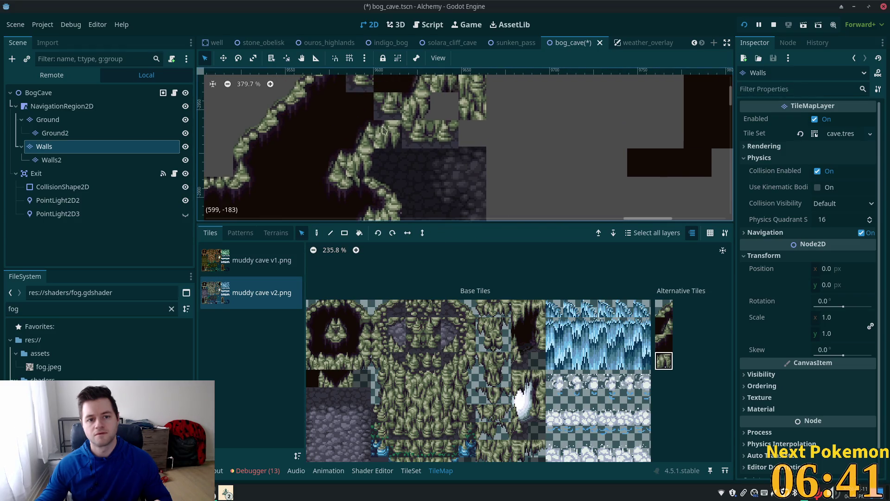
key("F5")
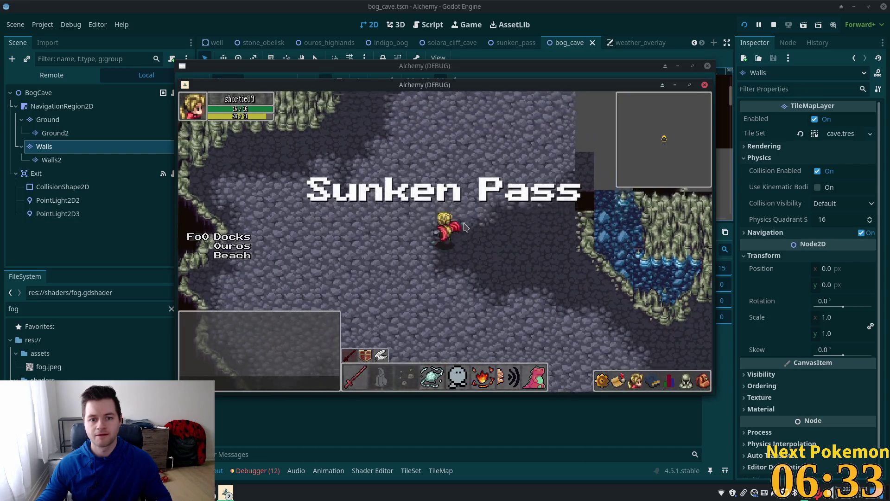
Walk the character with WASD around the Sunken Pass cobblestones and against the walls.
key("w")
key("a")
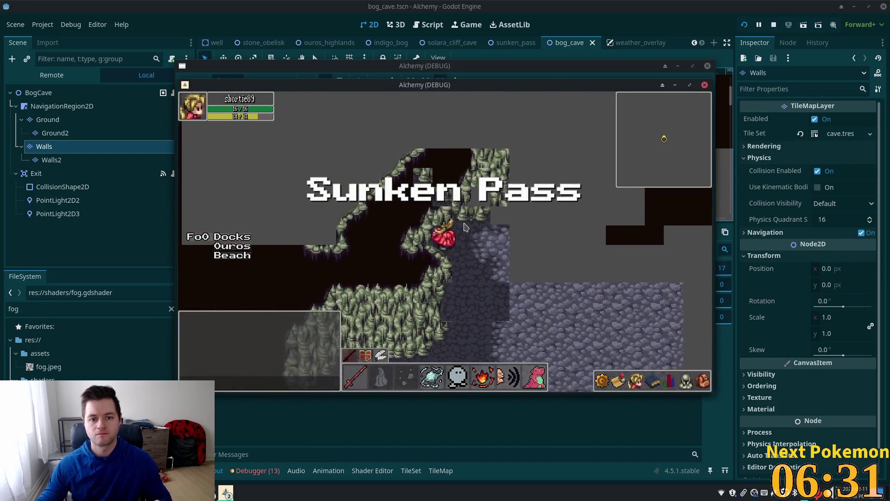
key("s")
key("d")
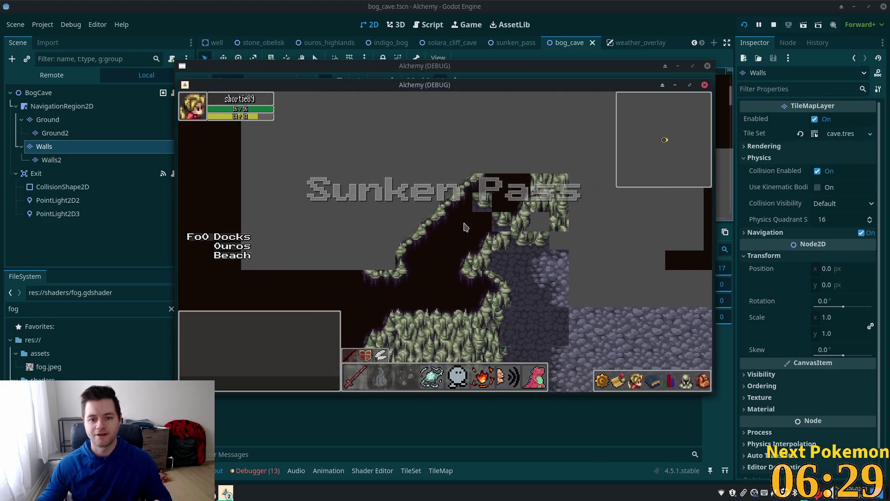
key("w")
key("a")
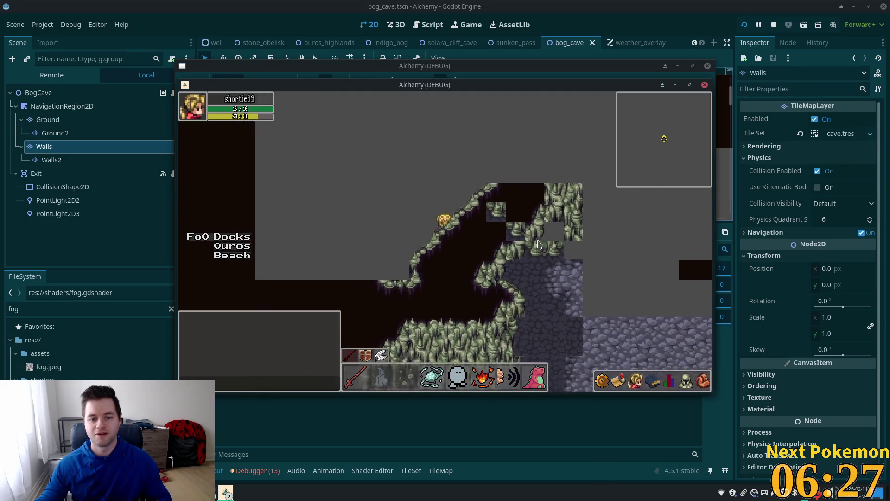
key("d")
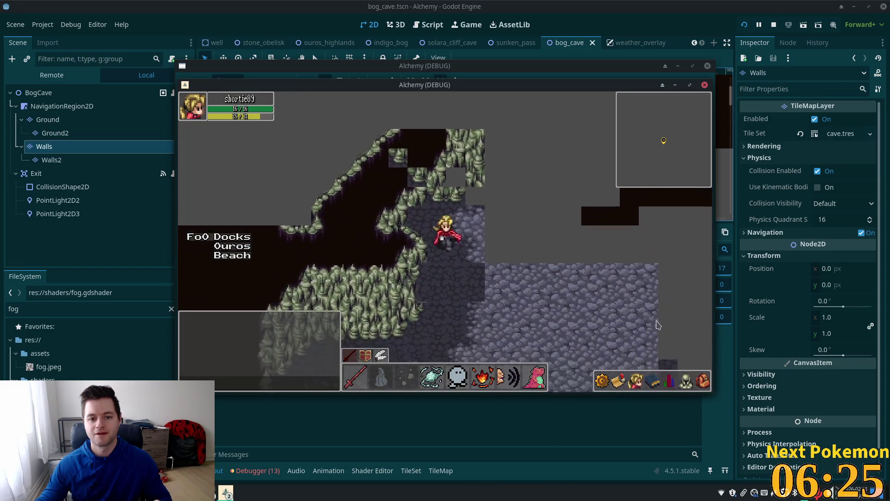
key("d")
key("s")
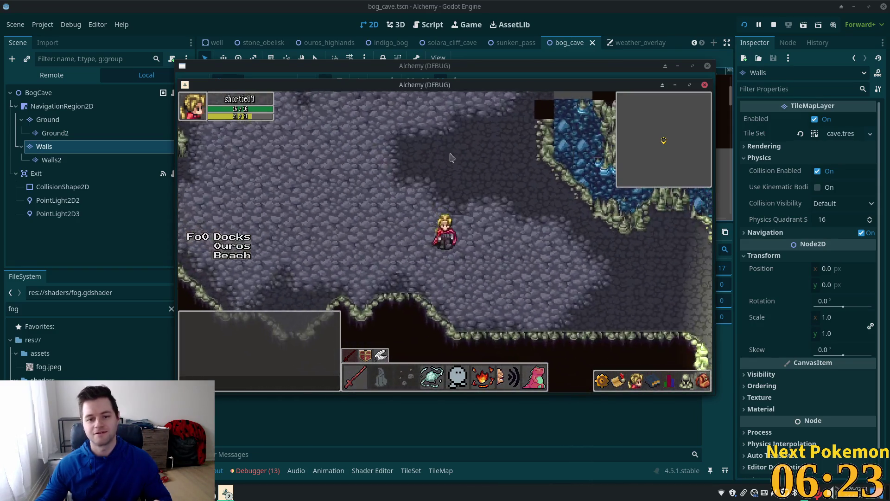
key("w")
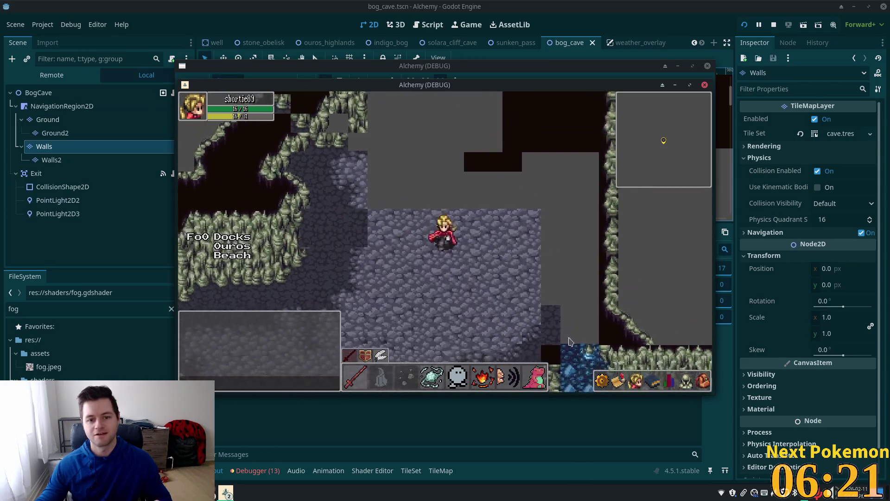
Walk the character in and out of the water several times, then bring the editor forward.
key("s")
key("d")
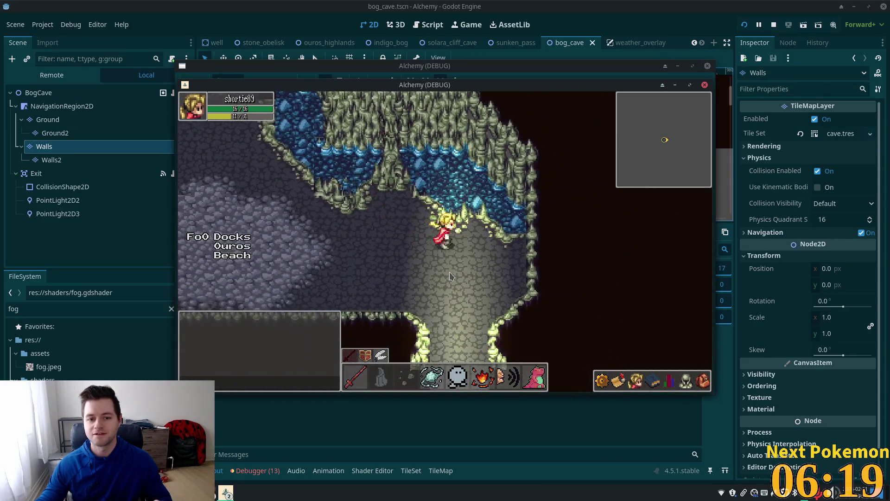
key("w")
key("s")
key("a")
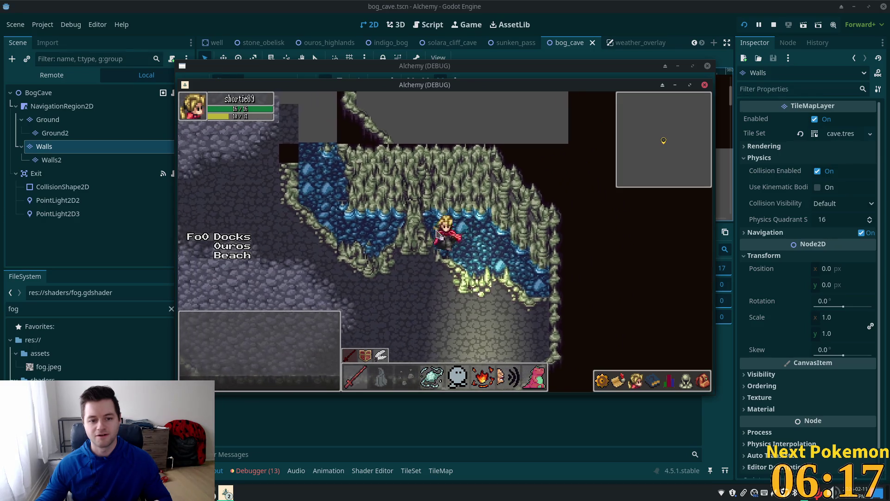
key("a")
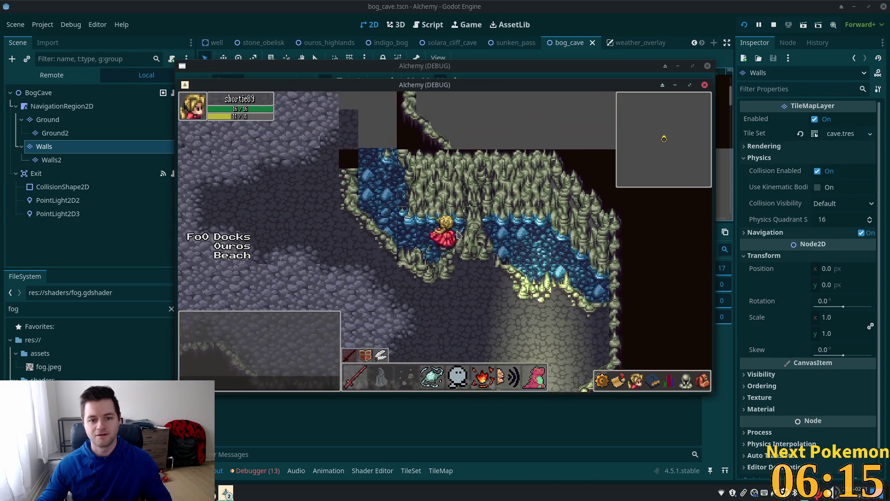
key("w")
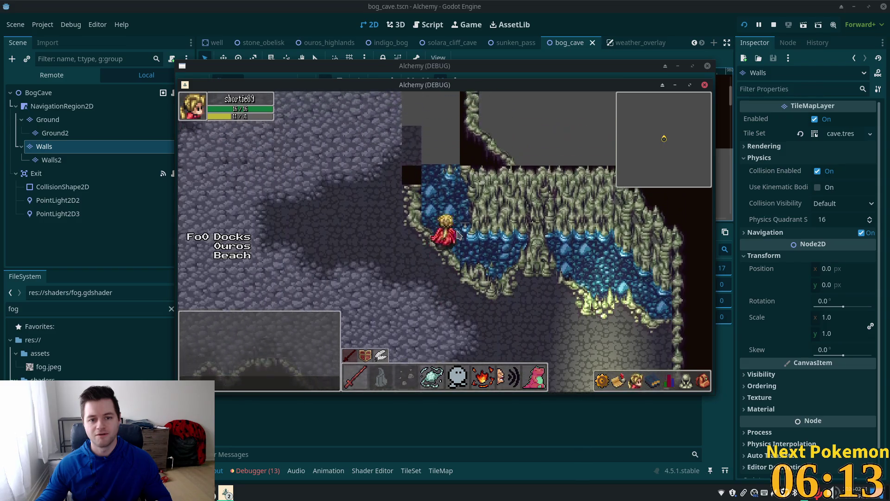
key("s")
key("a")
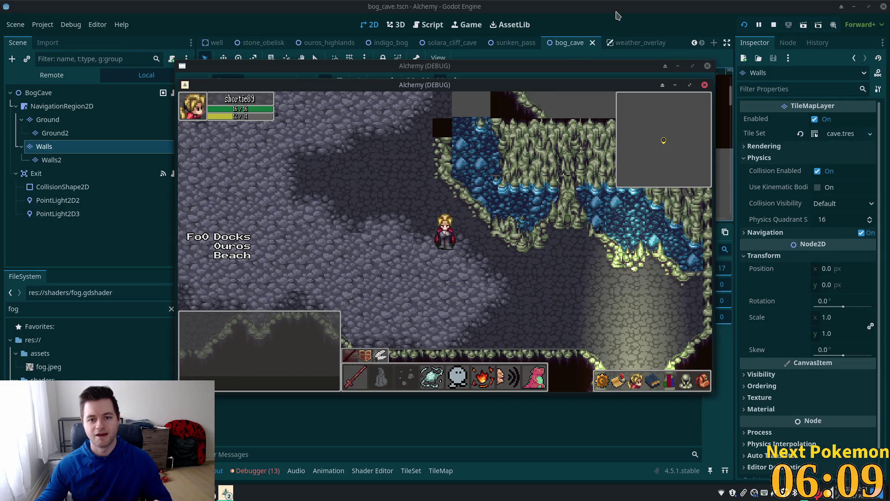
left_click(376, 315)
Pan to the watery cave area and view the collision polygon of atlas tile 5,7.
scroll(547, 209, "down", 5)
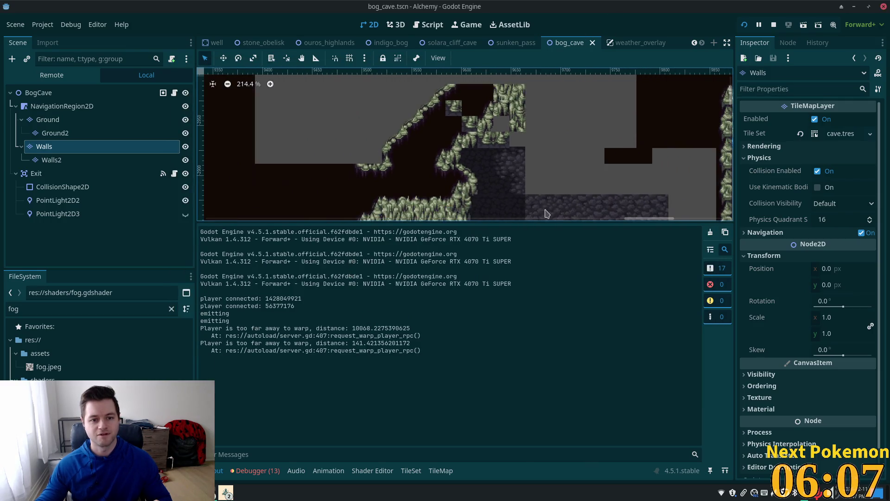
mouse_move(536, 182)
left_mouse_down()
mouse_move(323, 184)
mouse_move(286, 235)
left_mouse_up()
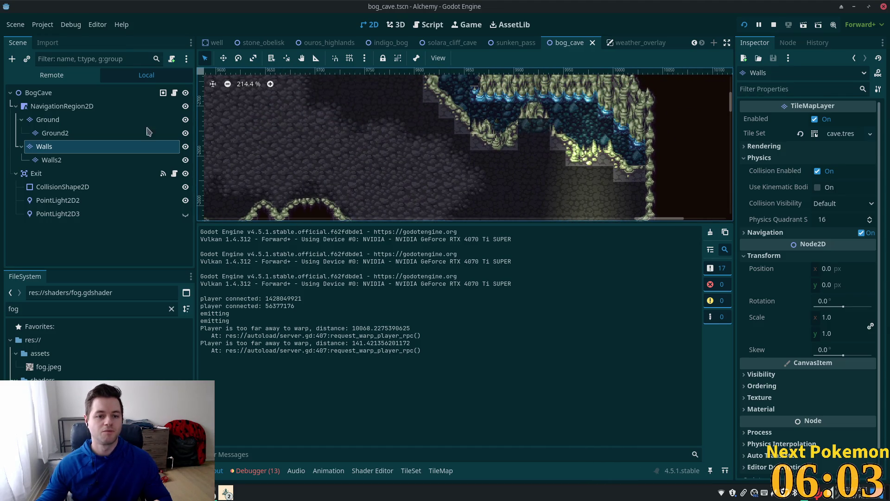
left_click(44, 146)
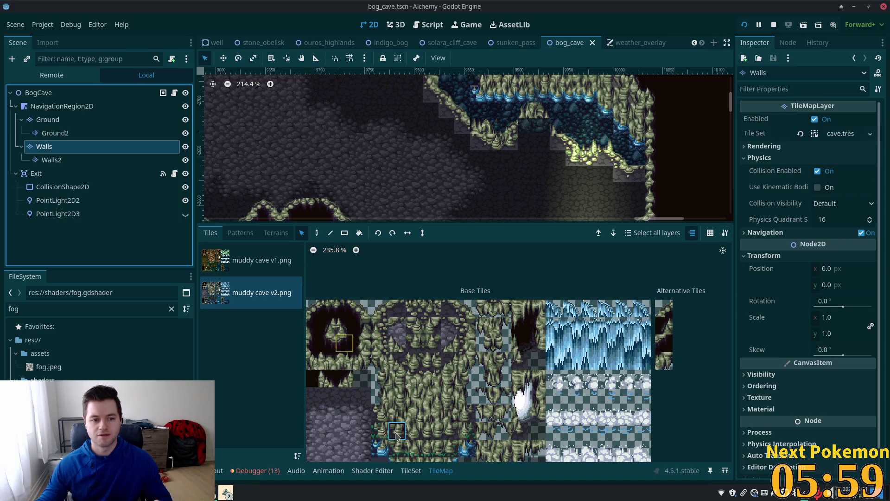
left_click(411, 470)
scroll(609, 383, "down", 3)
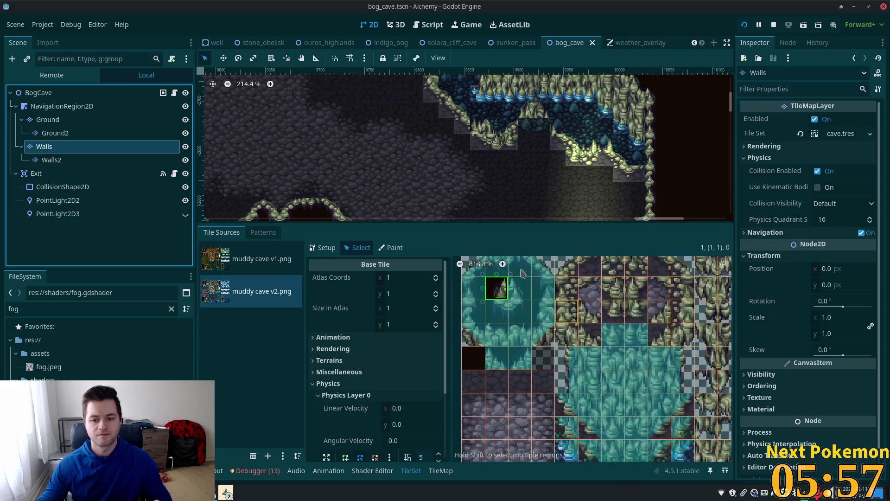
left_click(522, 356)
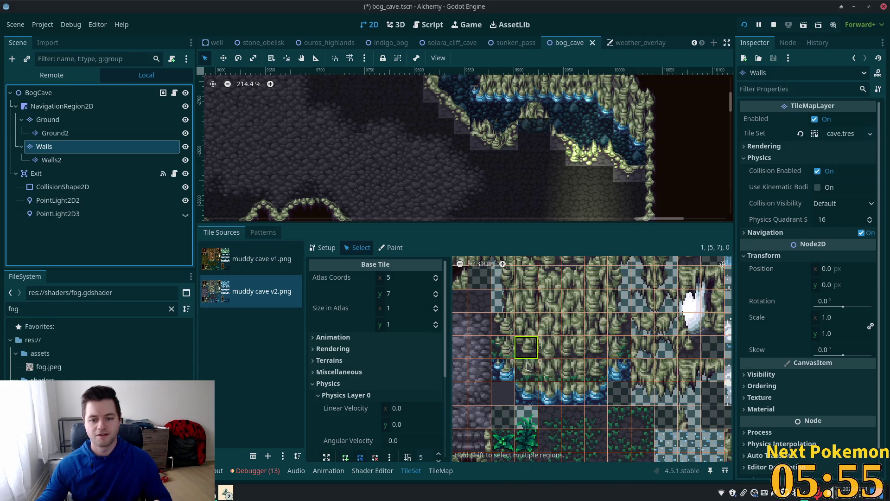
scroll(408, 399, "down", 3)
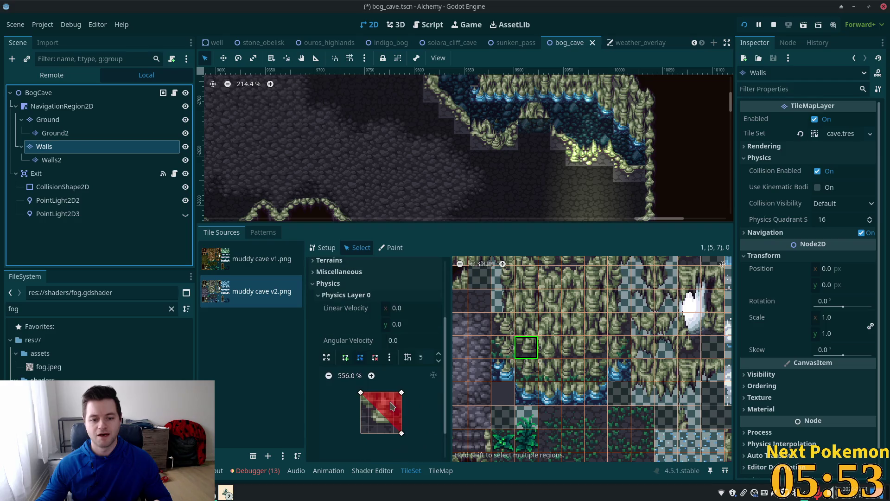
left_click(426, 415)
scroll(582, 371, "down", 7)
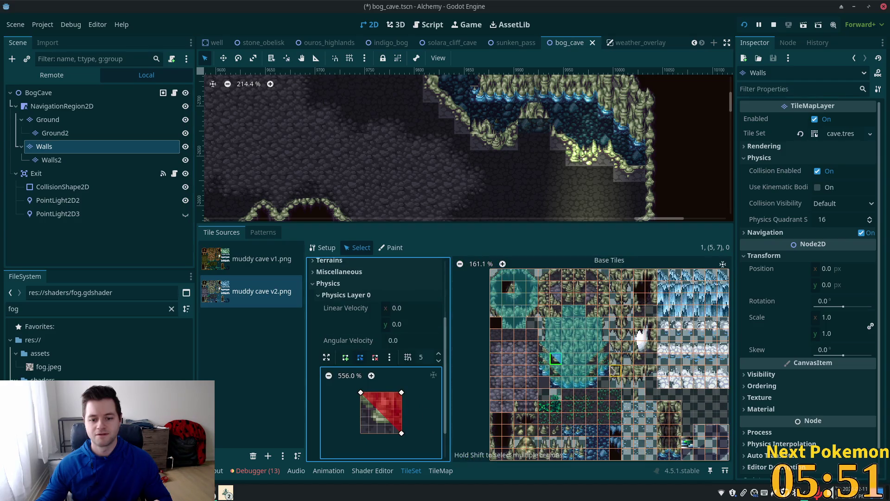
scroll(612, 370, "down", 2)
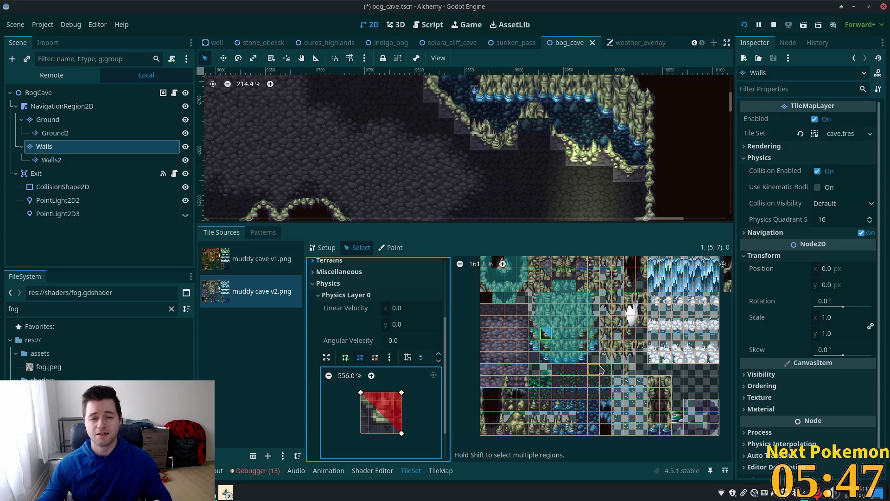
Open the debugger's Errors list and scroll through the warnings.
left_click(265, 472)
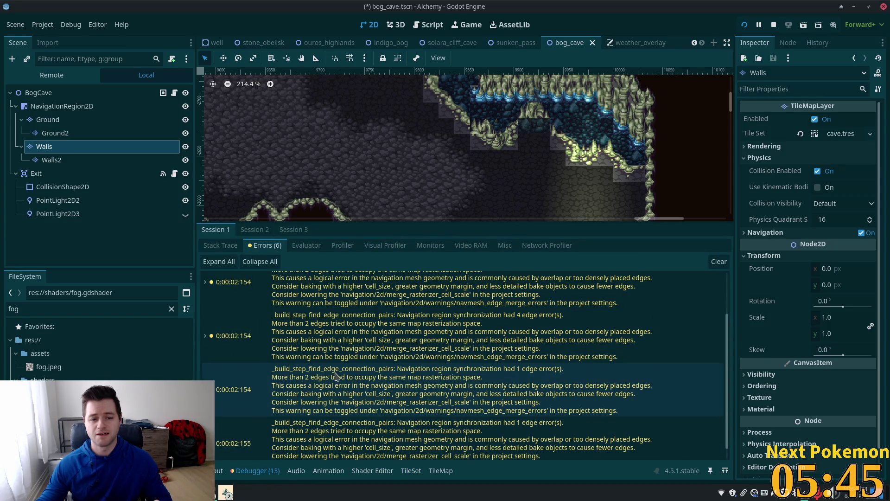
scroll(339, 376, "down", 2)
scroll(339, 376, "up", 1)
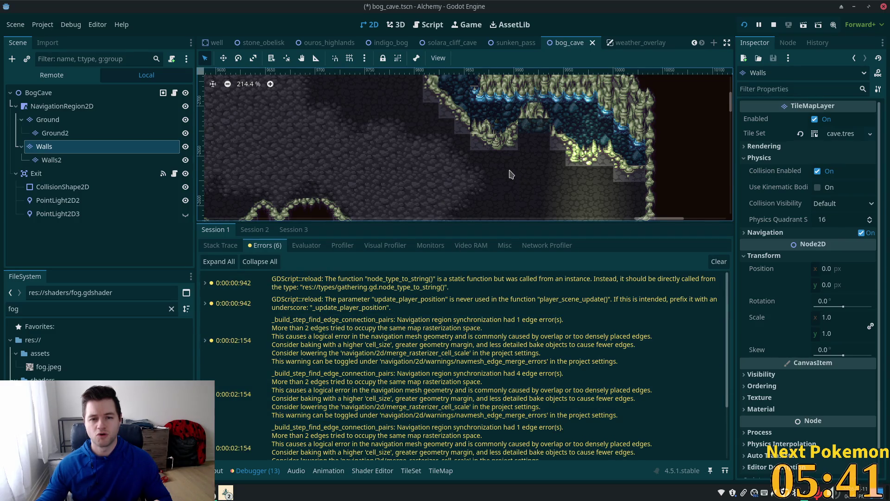
Relaunch with F5, walk down-right through the cave, stop with F8, and enlarge the map view.
key("F5")
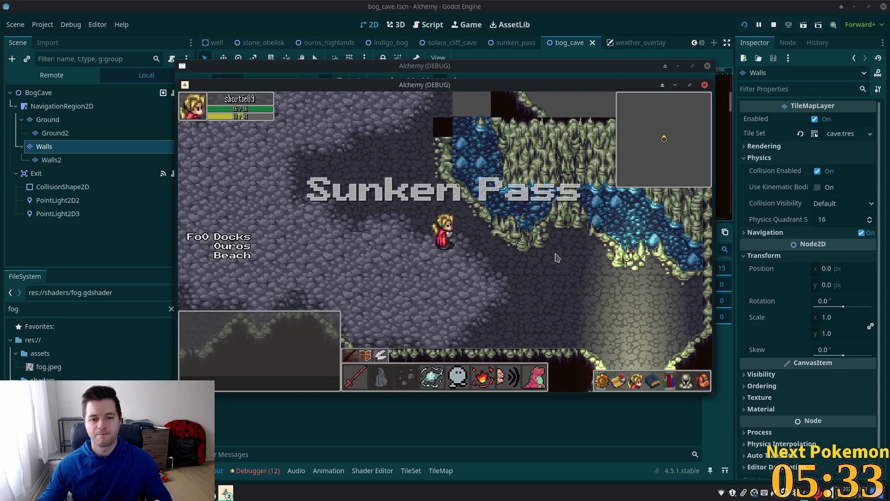
left_click(556, 258)
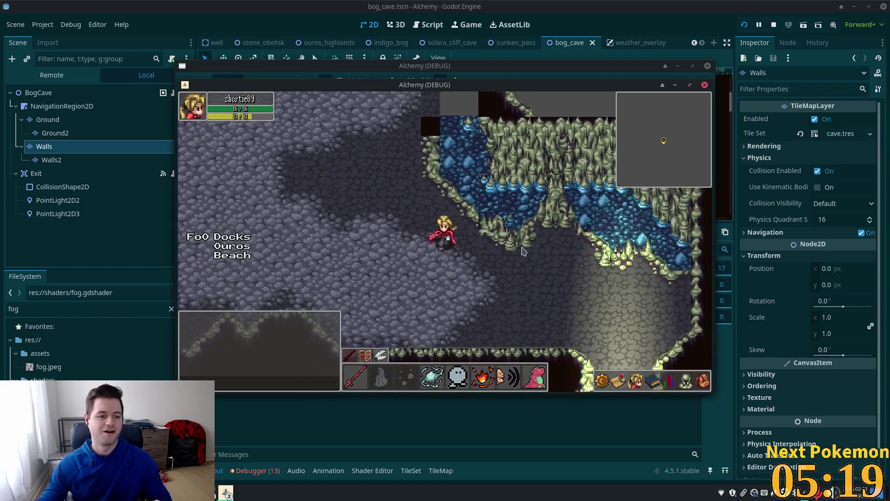
key("F8")
scroll(461, 172, "up", 4)
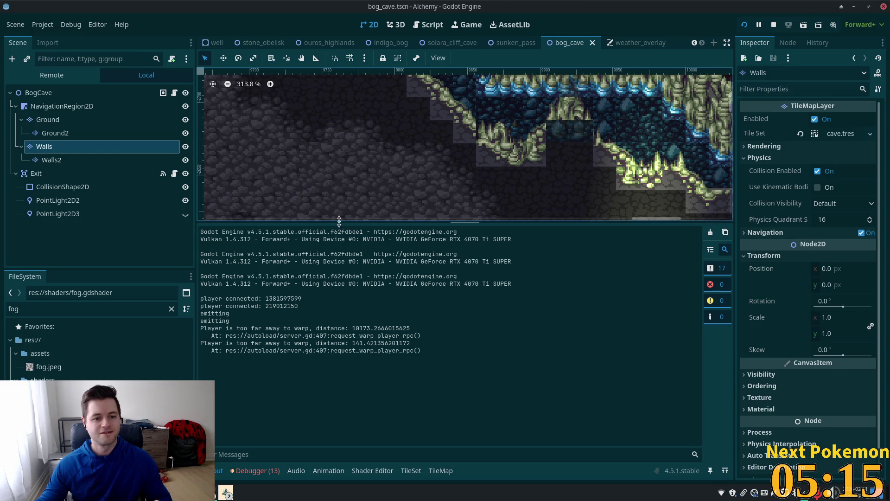
left_click_drag(339, 220, 339, 348)
Switch to the Walls layer and paint a tile on the cave's upper edge.
left_click(47, 120)
left_click(56, 147)
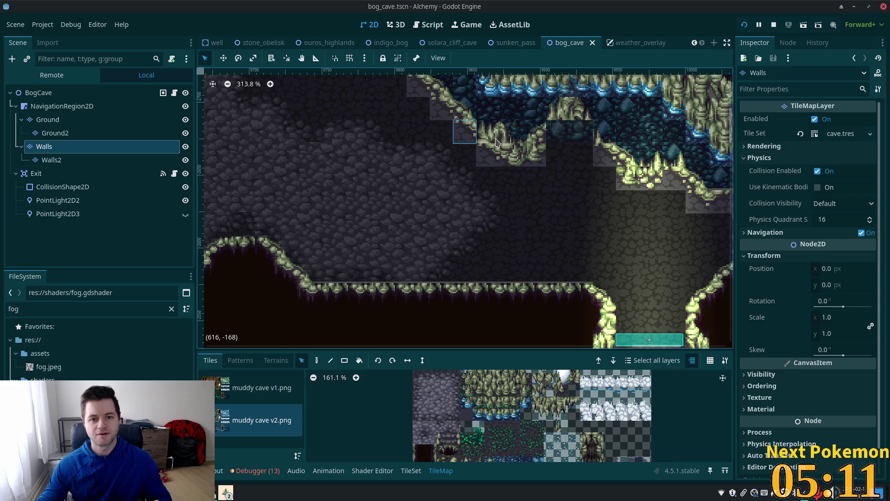
left_click(470, 138)
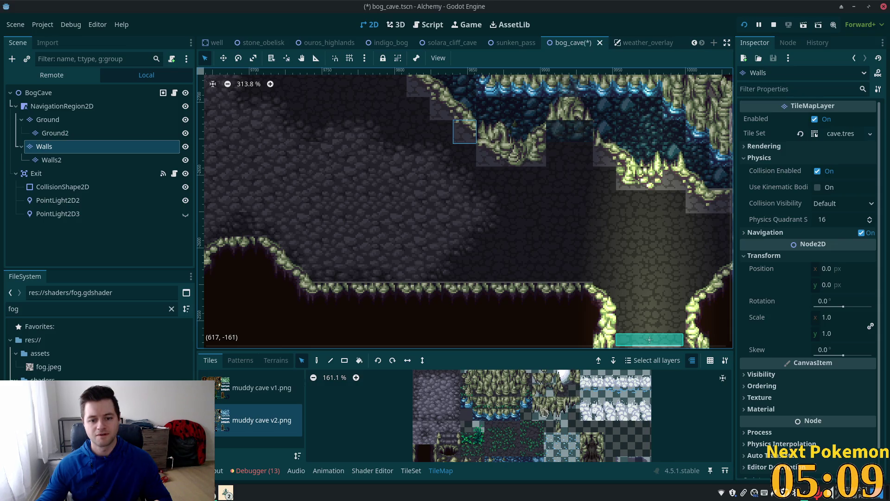
scroll(542, 408, "down", 4)
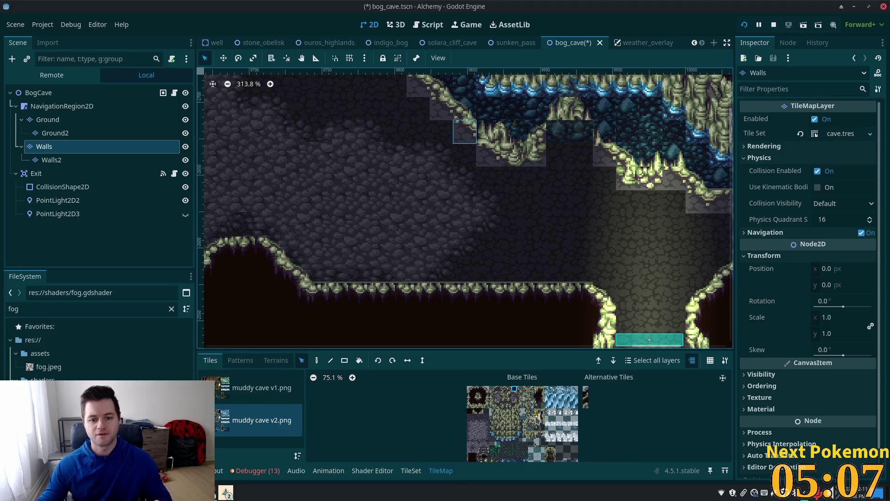
scroll(516, 393, "up", 5)
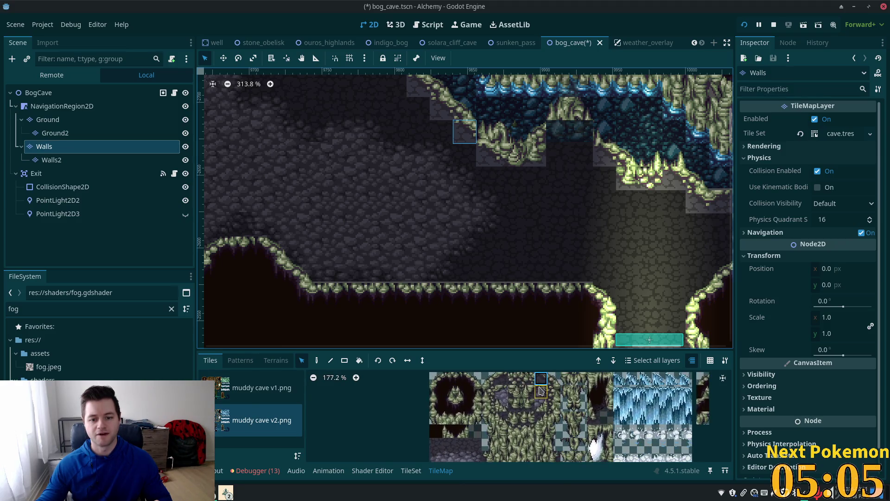
Pick a rocky cave-edge tile from the muddy cave v2.png atlas.
left_click(545, 378)
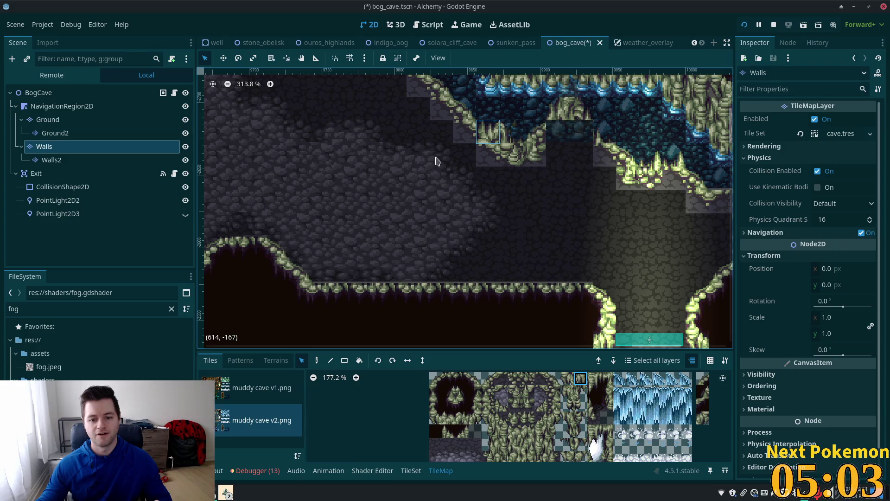
scroll(527, 194, "down", 5)
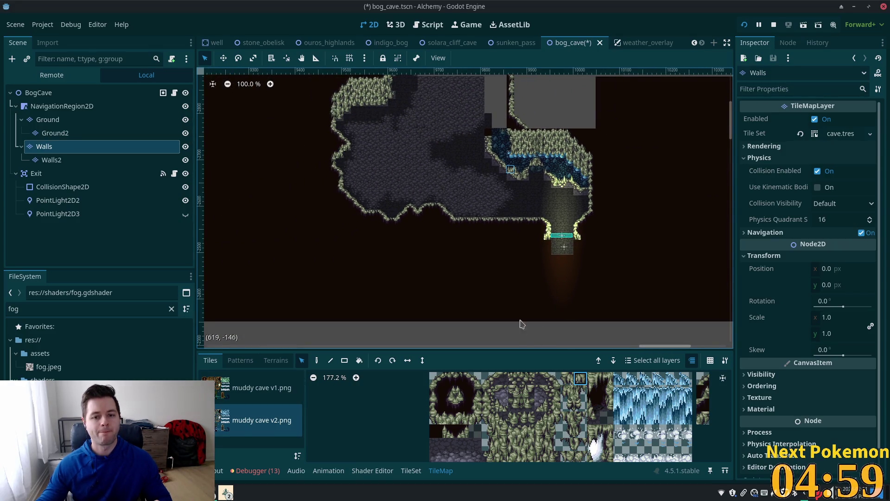
scroll(503, 190, "up", 7)
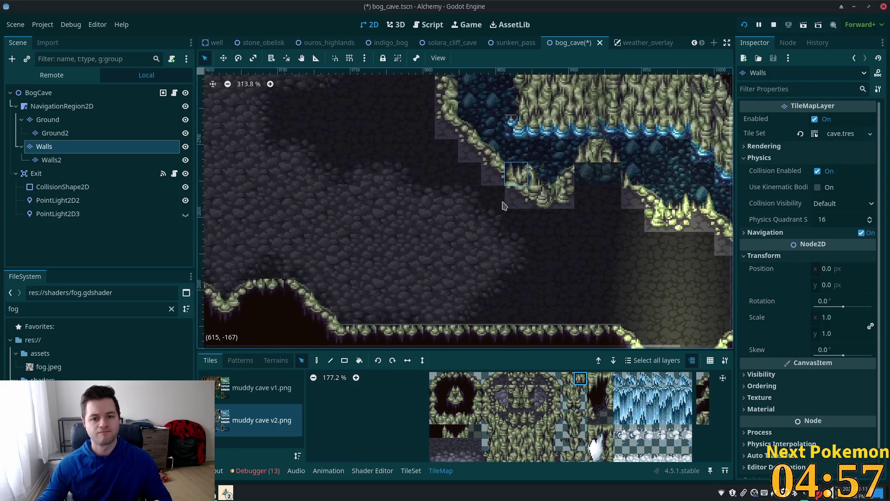
scroll(513, 414, "up", 3)
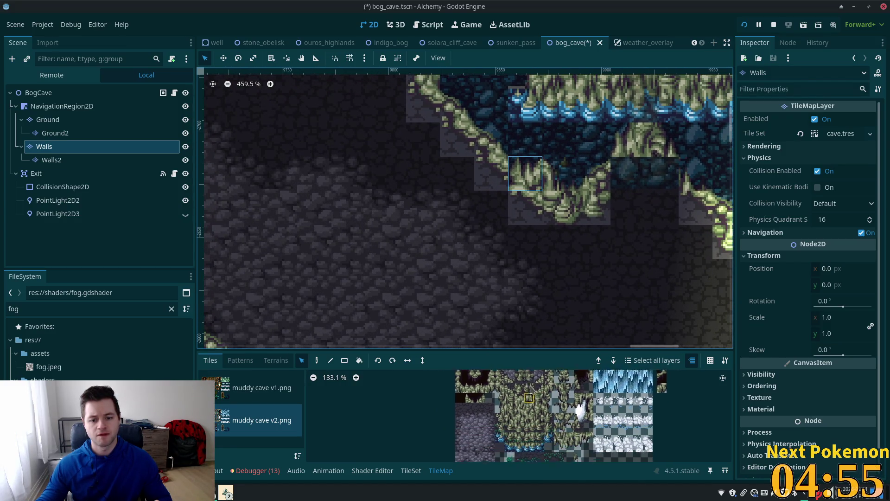
scroll(514, 414, "up", 5)
left_click(554, 390)
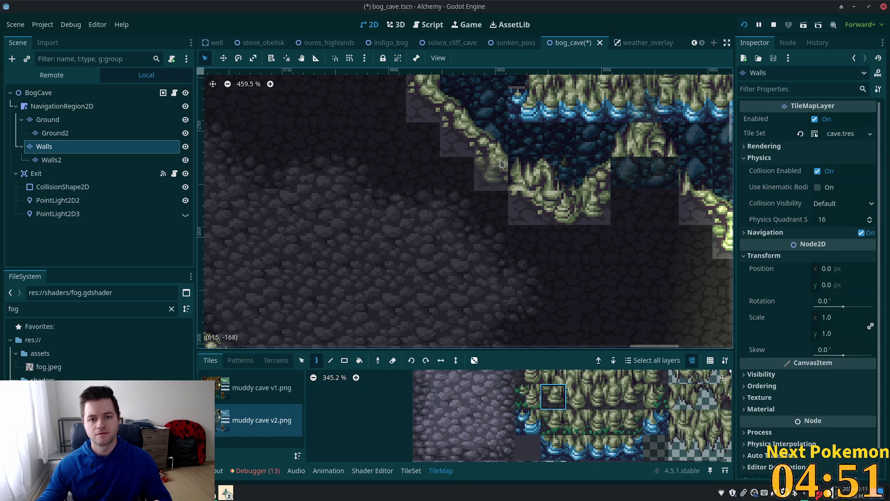
scroll(564, 286, "down", 1)
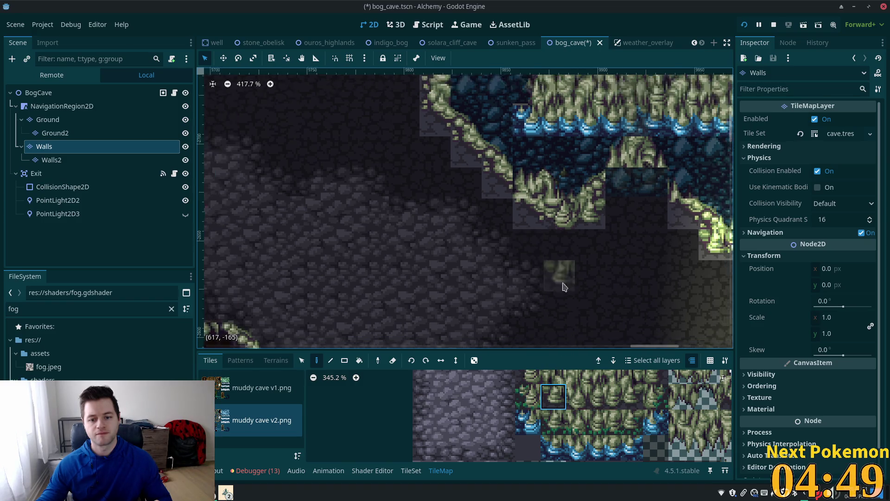
scroll(565, 286, "down", 3)
scroll(529, 394, "down", 5)
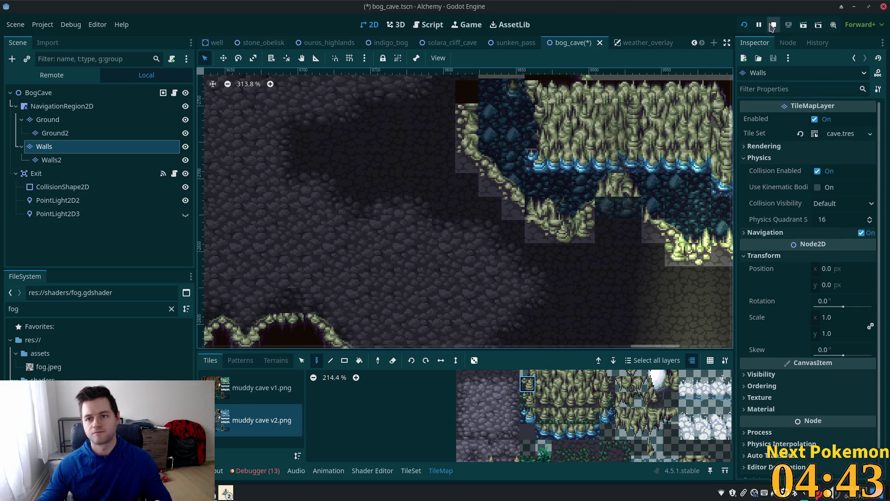
Bring the running Alchemy (DEBUG) game window to the front.
left_click(226, 492)
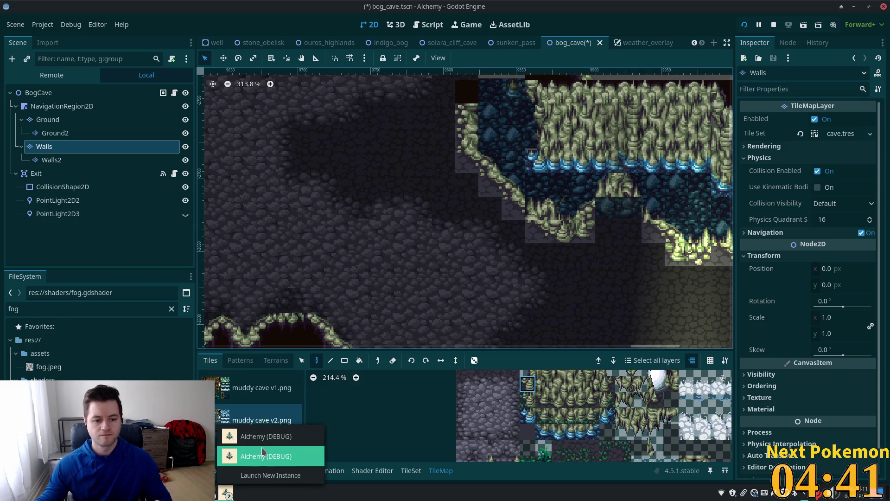
left_click(269, 453)
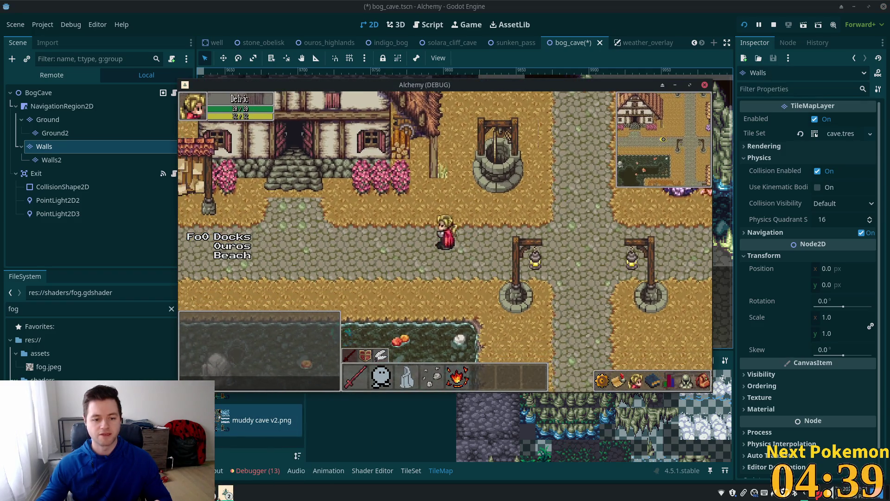
left_click(226, 492)
left_click(268, 456)
Walk the character down and up through the fogged cave to show its walls.
key("Down")
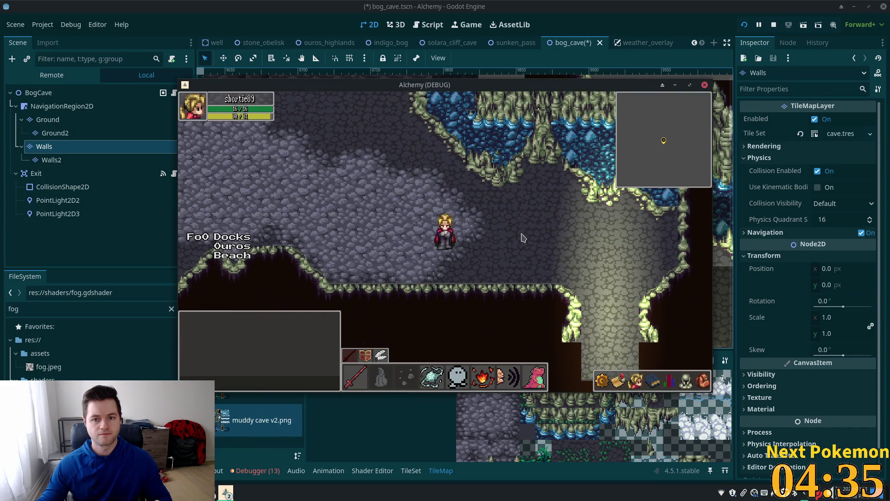
key("Up")
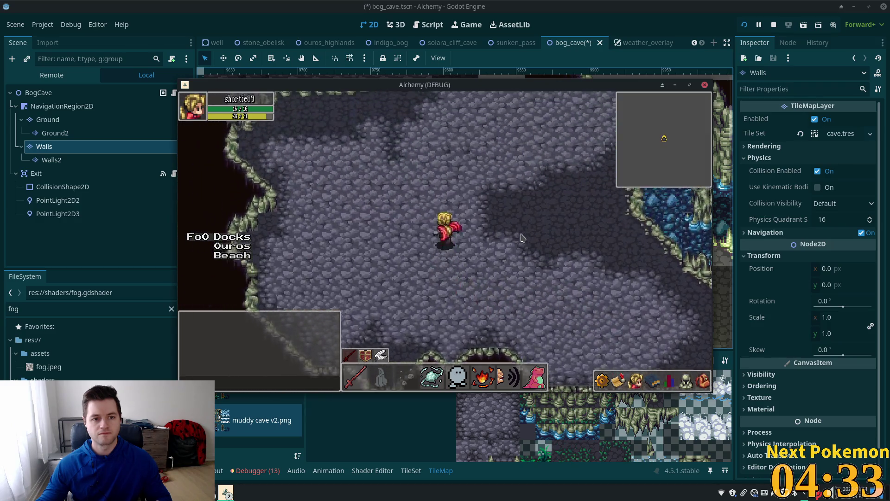
key("Down")
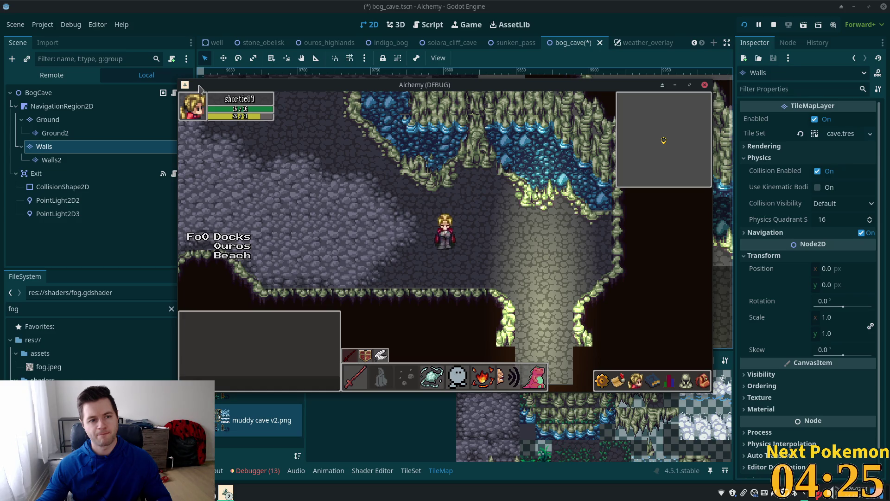
key("Print")
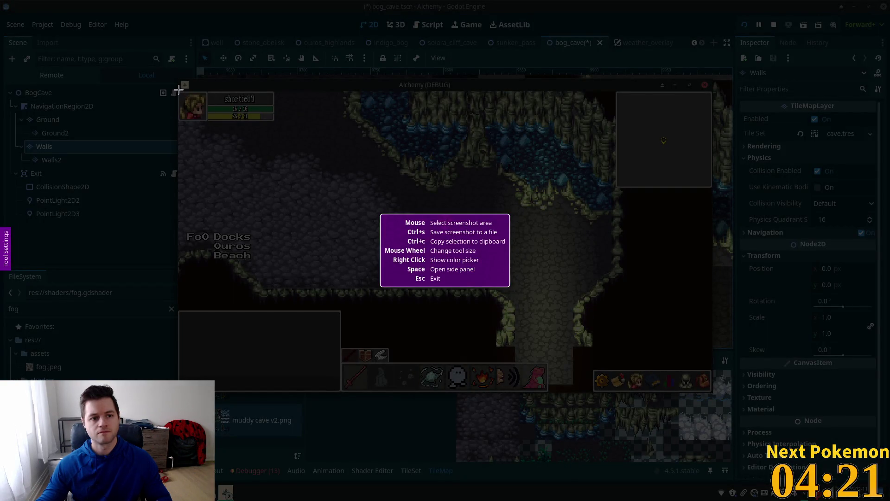
Capture the game window area and save it as bog_cave.png in Pictures/screenshots.
mouse_move(178, 91)
left_mouse_down()
mouse_move(358, 175)
mouse_move(607, 343)
mouse_move(716, 390)
mouse_move(717, 401)
mouse_move(713, 392)
left_mouse_up()
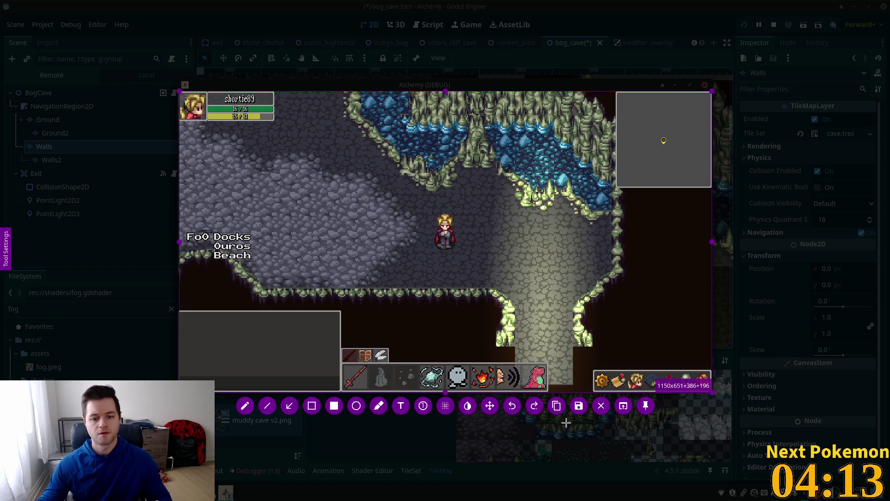
left_click(579, 407)
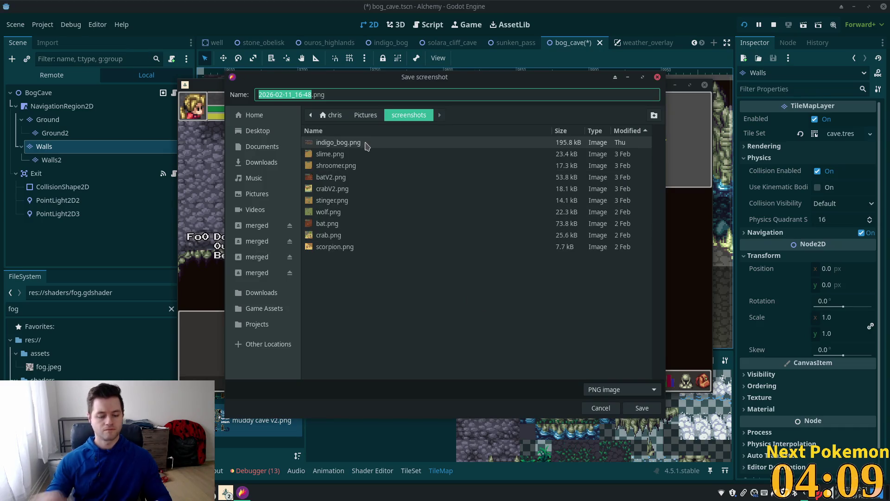
type("bog_cave")
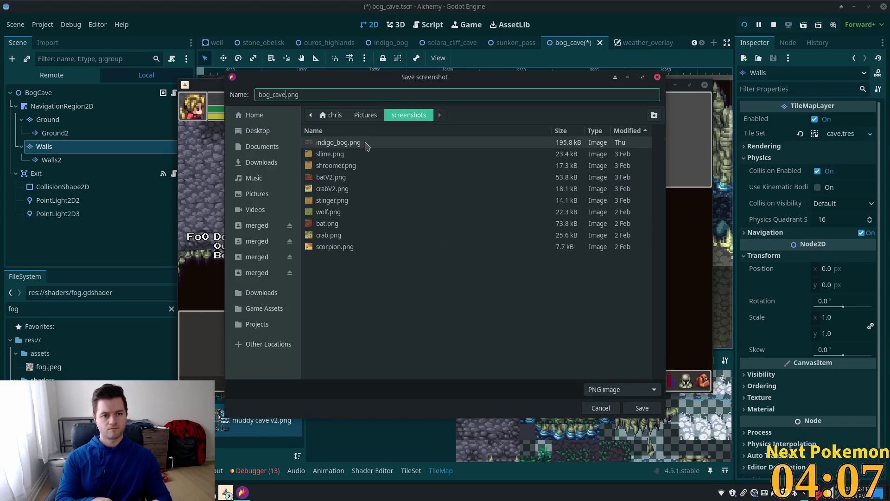
key("Return")
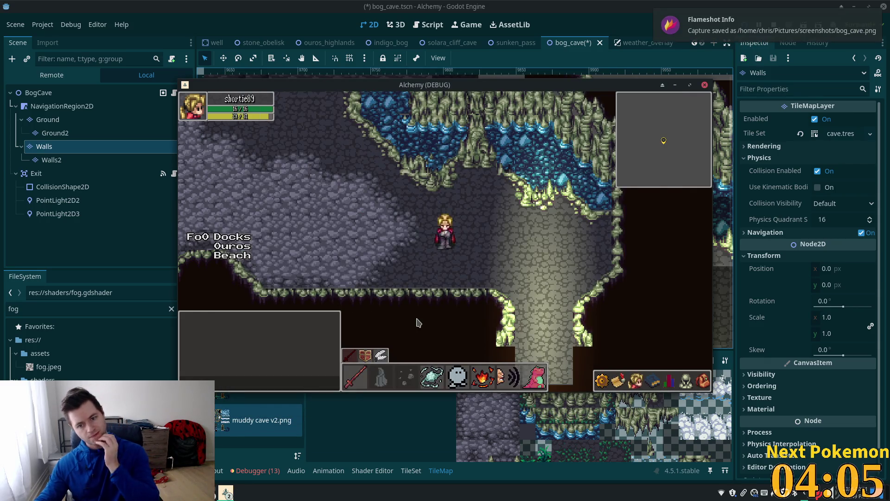
Walk the character out of the cave, across Indigo Bog and up into Sunken Pass.
key("Down")
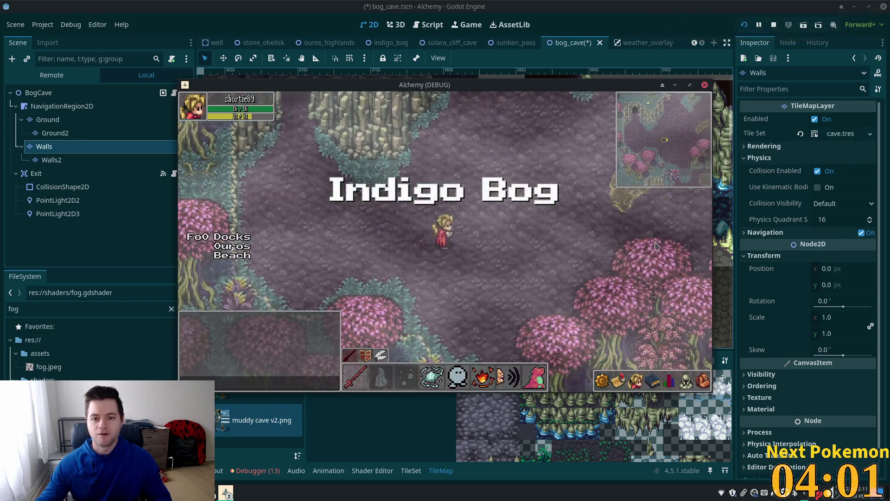
key("Right")
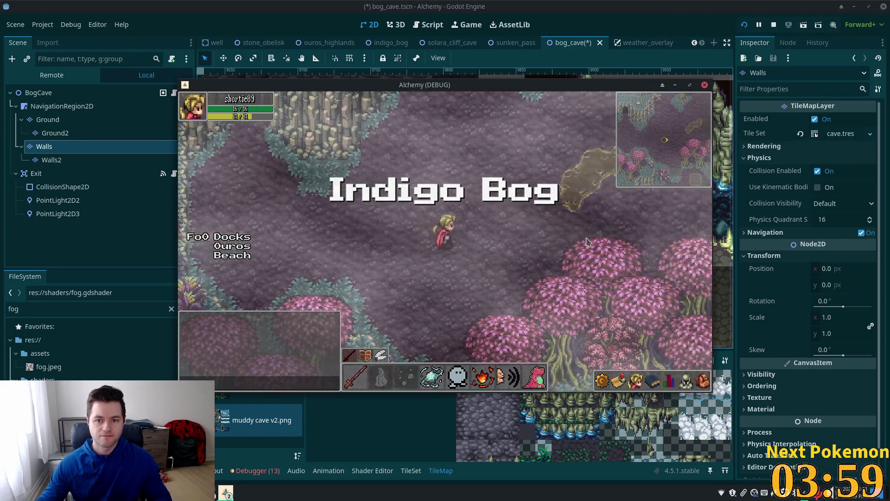
key("Down")
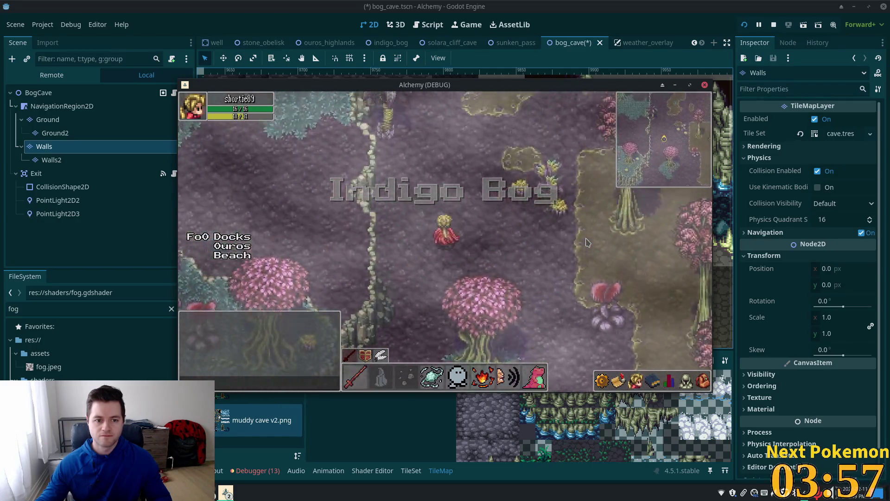
key("Up")
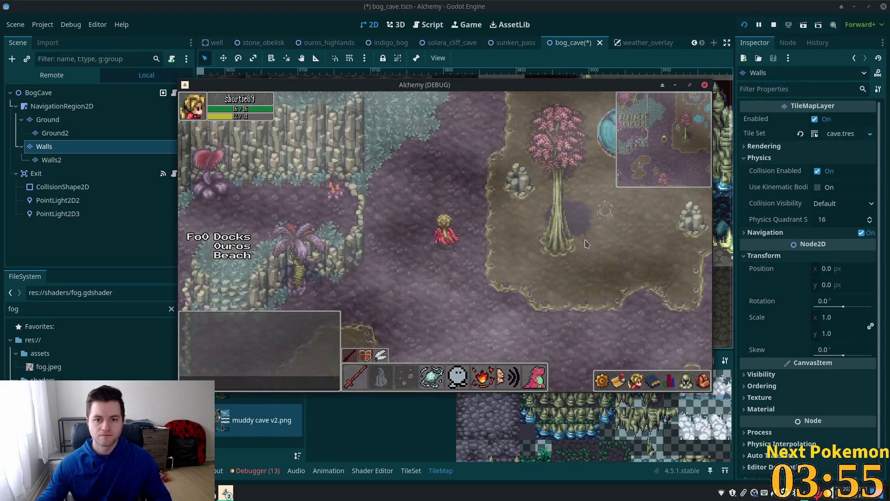
key("Up")
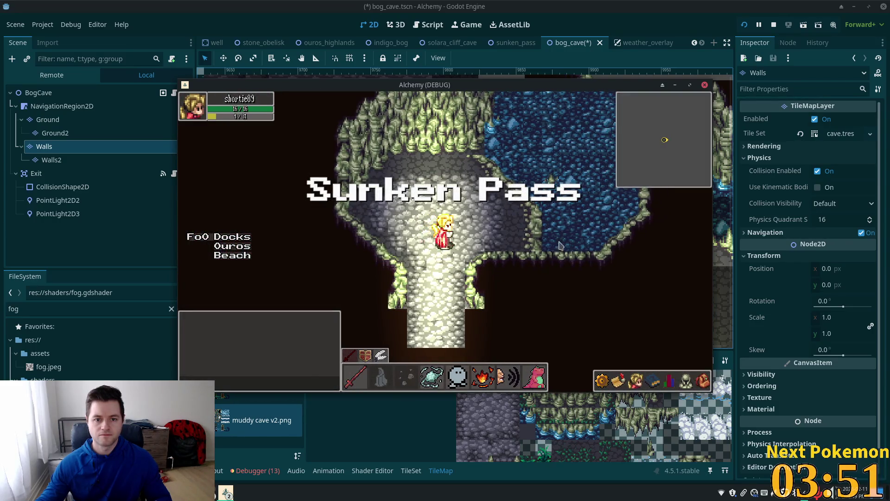
key("Down")
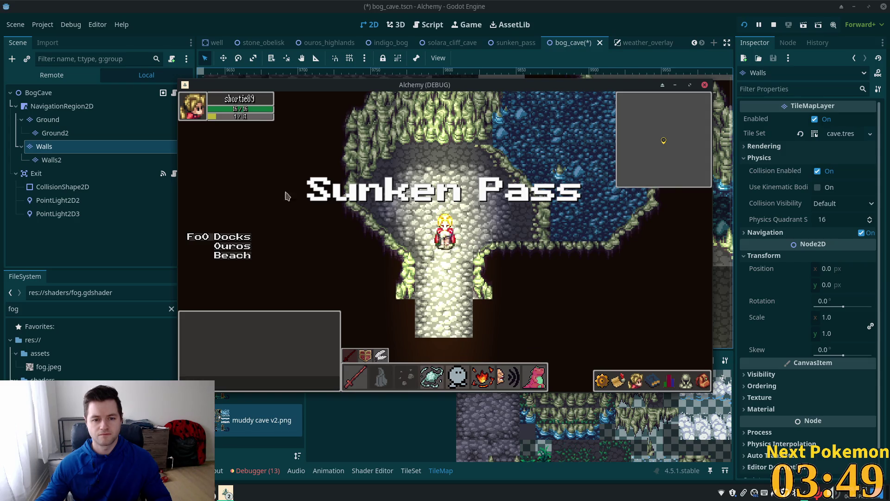
key("super")
Launch Peek, frame it over the game view and start a GIF recording.
type("peek")
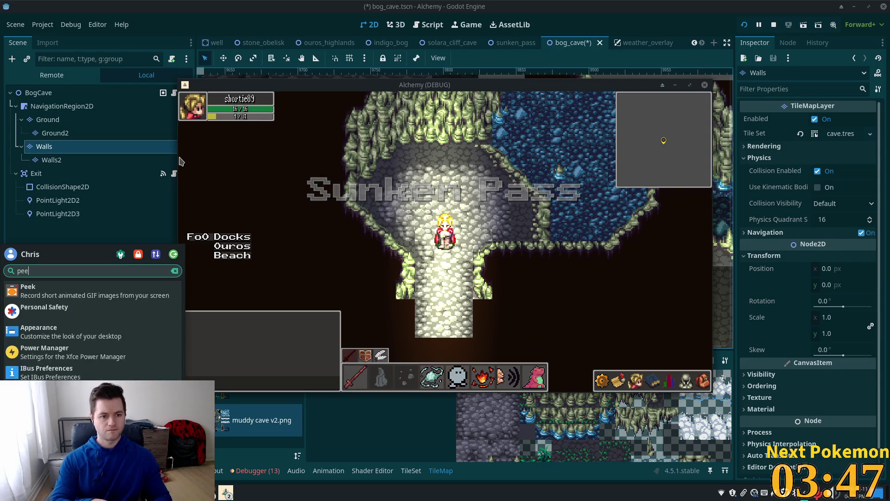
key("Return")
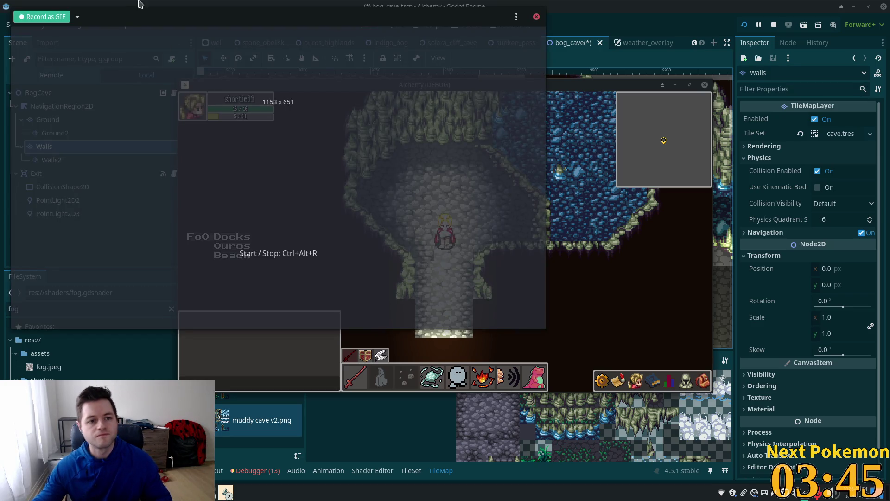
mouse_move(138, 26)
left_mouse_down()
mouse_move(306, 75)
mouse_move(305, 87)
left_mouse_up()
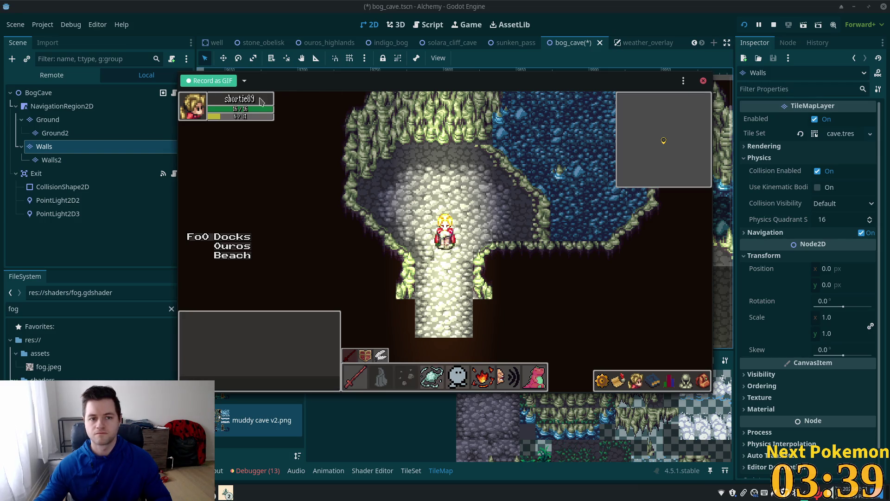
left_click(208, 82)
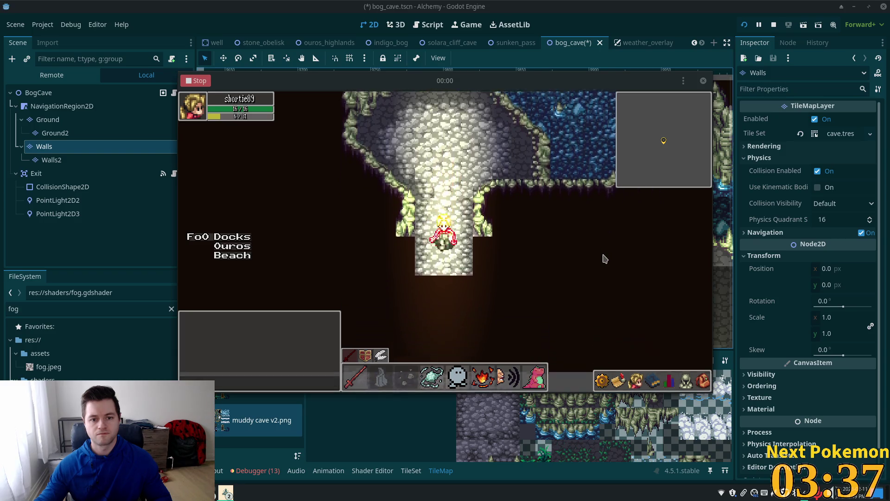
Walk the character east through the bog, then save the GIF as bog_fog.
key("Down")
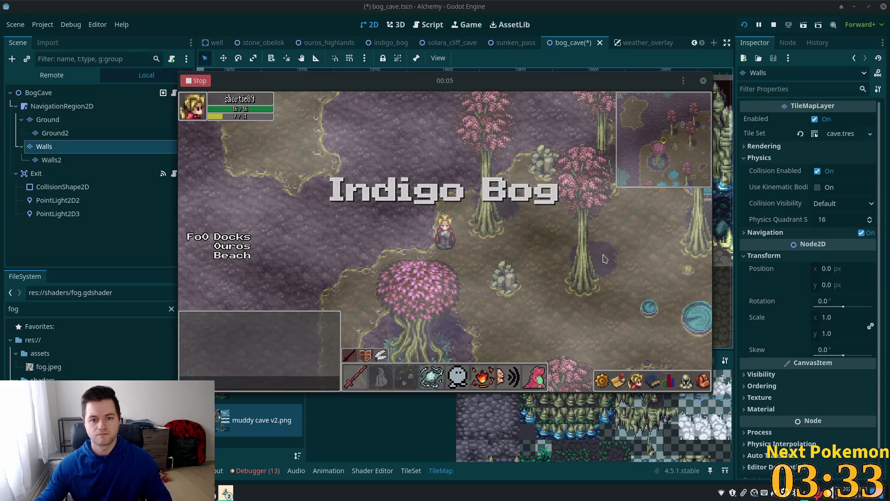
key("Right")
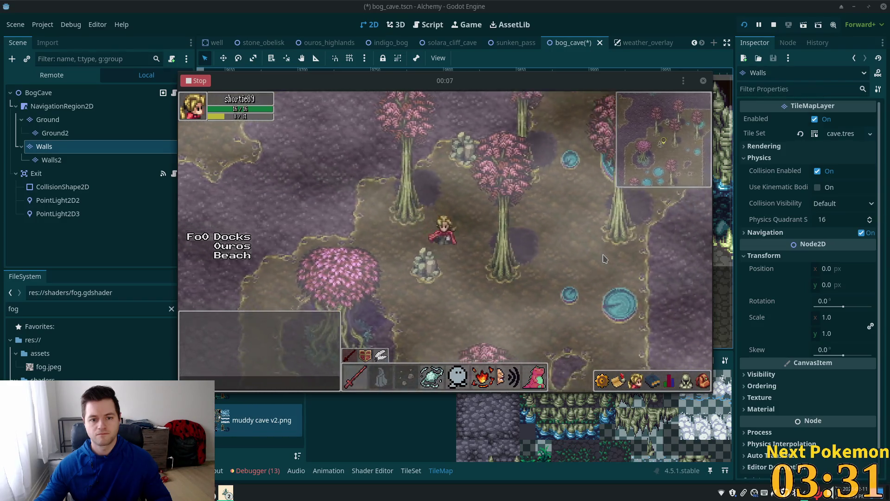
key("Right")
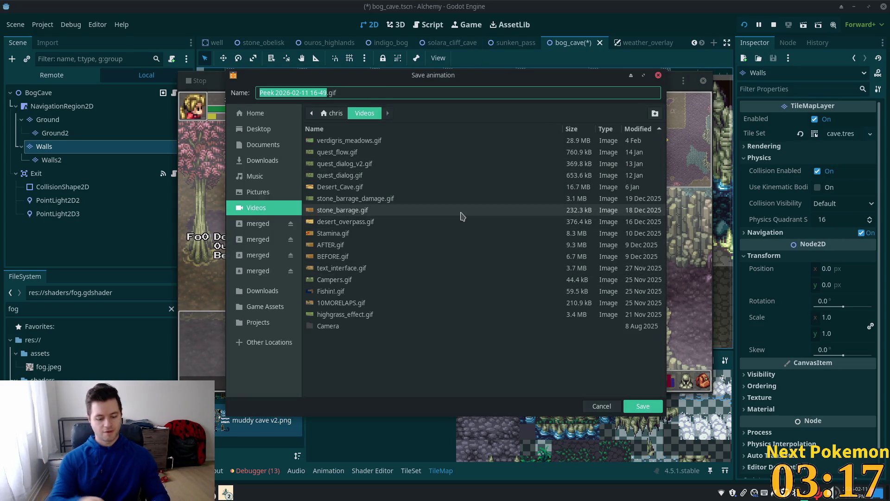
type("bog_fo")
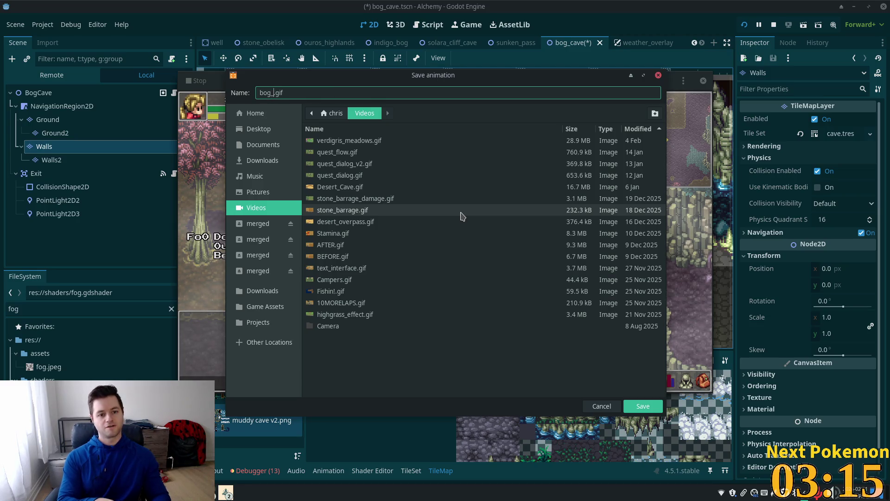
type("g")
key("Return")
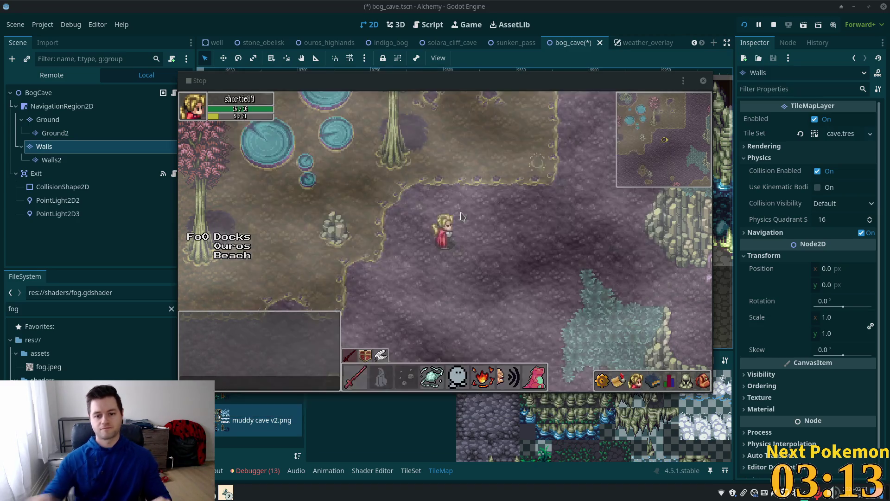
Replace the highlights with 'Added Bog Fog shader' and 'Started Bog Cave'.
key("alt+Tab")
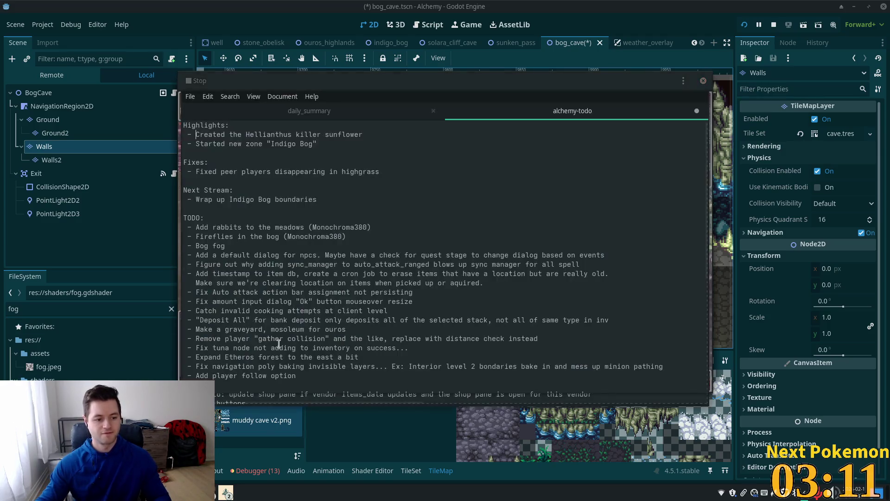
left_click_drag(333, 142, 198, 135)
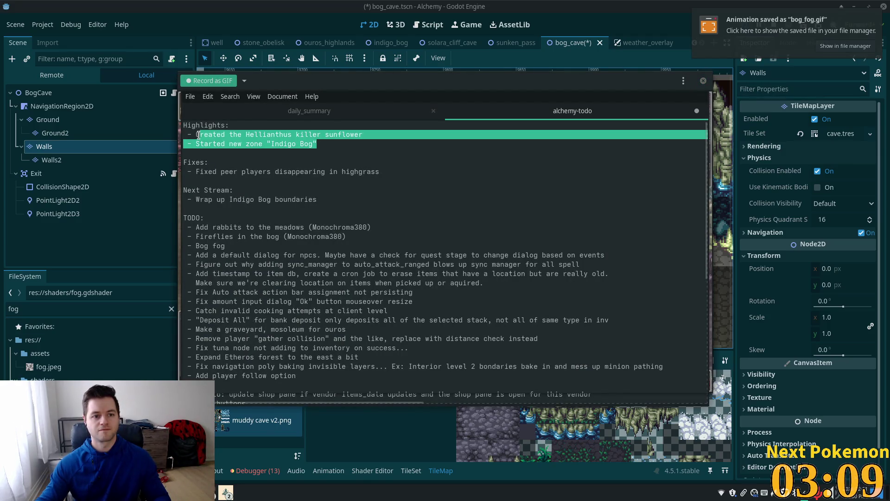
type("Added Bog Fog shader")
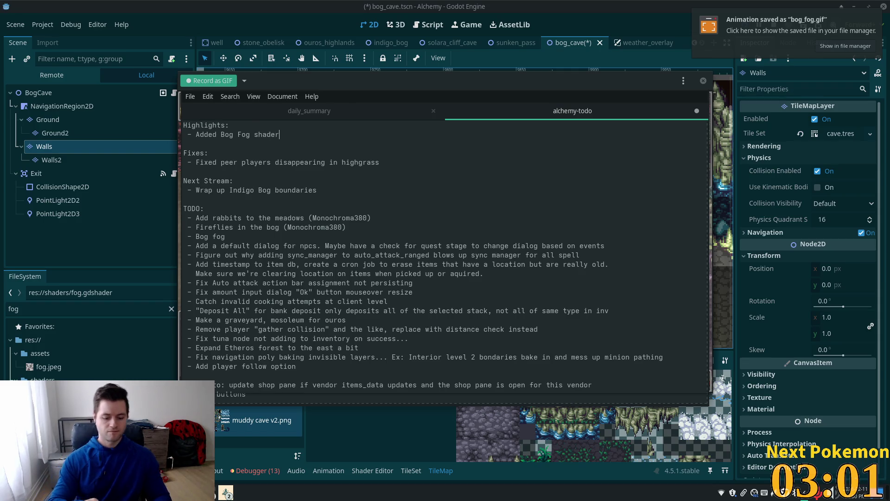
key("Return")
type("-")
key("BackSpace")
type("Started Bog Cave")
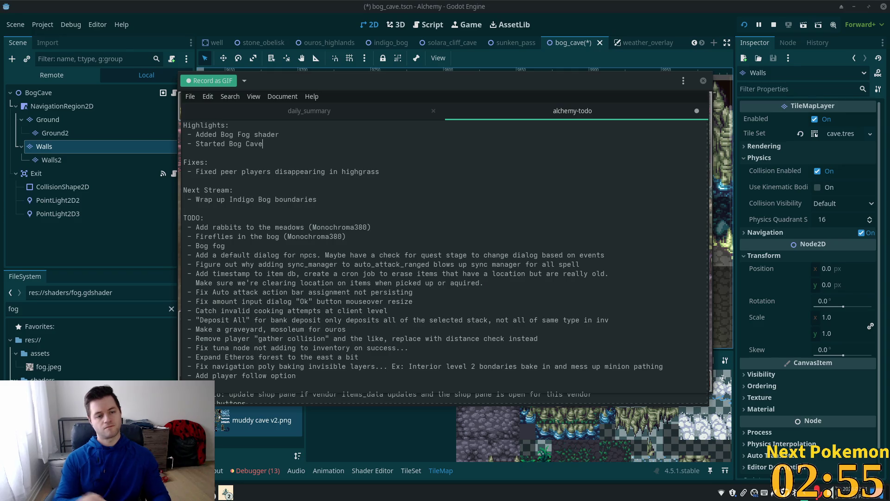
Set fixes to N/A, next stream to bog cave and fireflies, then copy the highlights.
left_click_drag(377, 174, 193, 174)
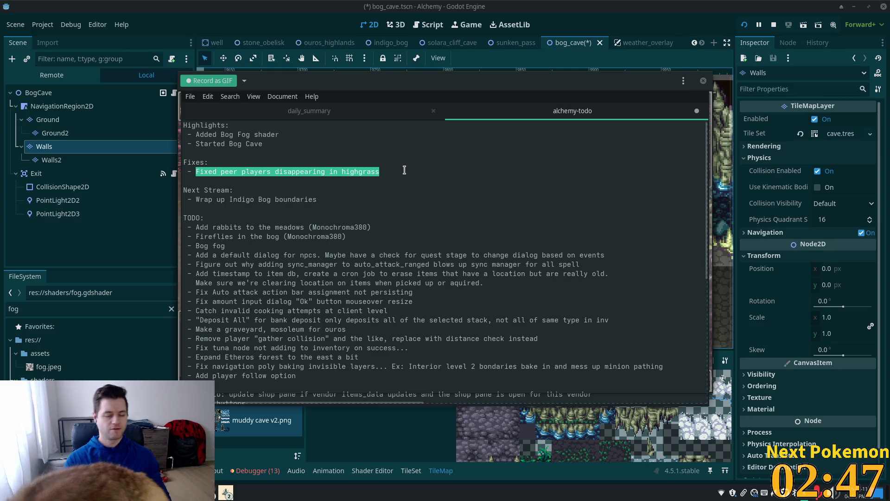
type("N/A")
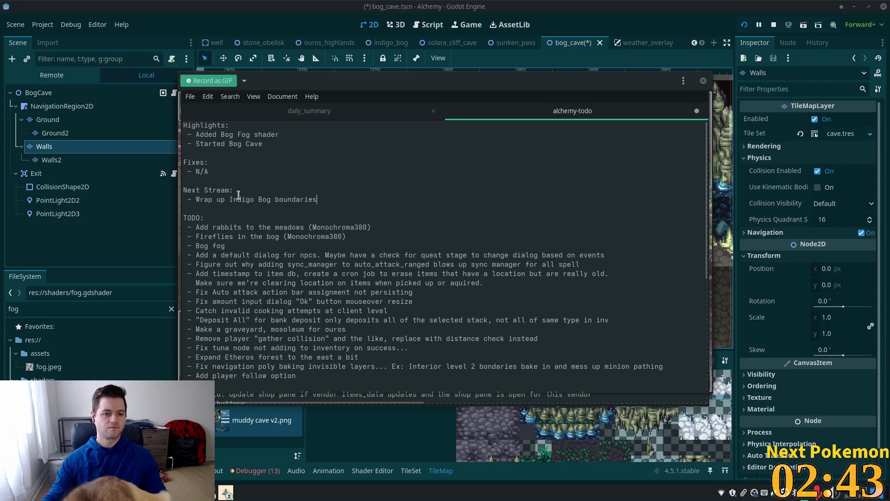
mouse_move(330, 195)
left_mouse_down()
mouse_move(194, 186)
mouse_move(195, 200)
left_mouse_up()
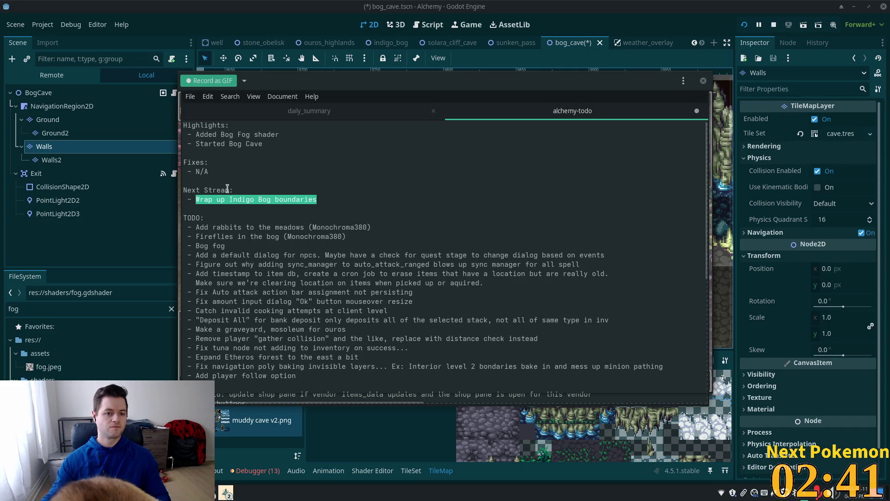
type("Work on ")
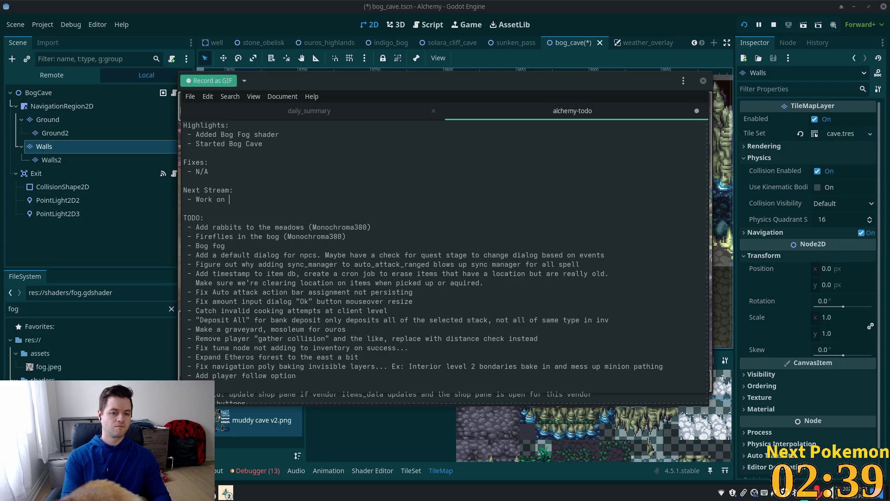
type("bog cave")
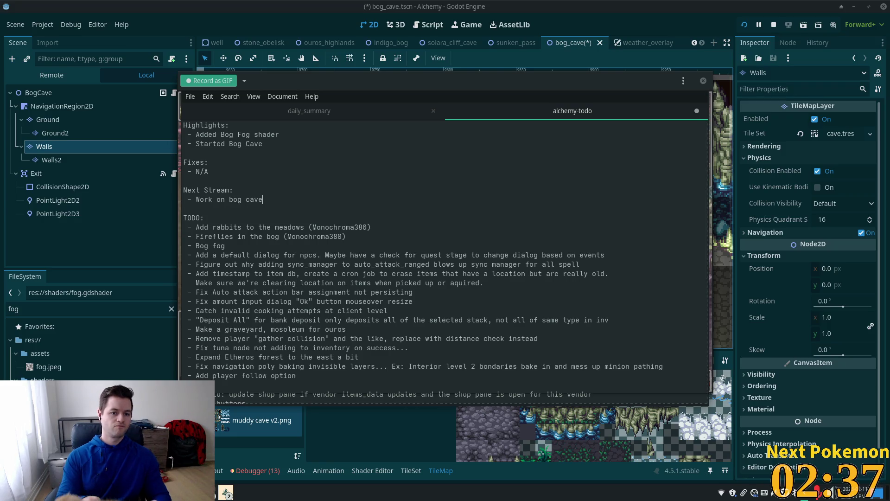
key("Return")
type("- Maybe add Fireflies")
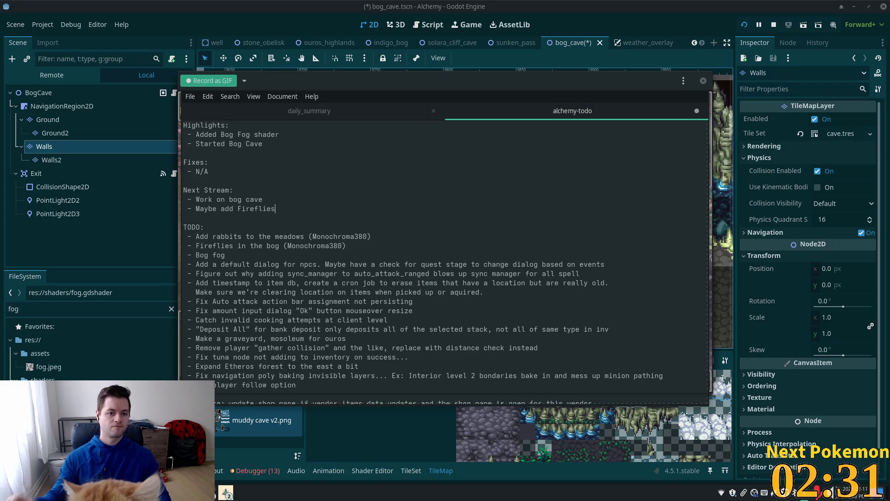
type(" to bog")
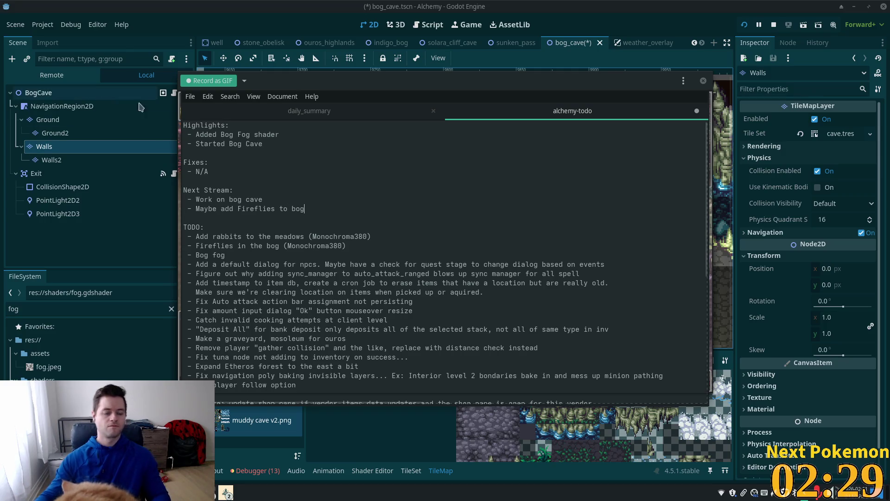
left_click_drag(194, 134, 263, 144)
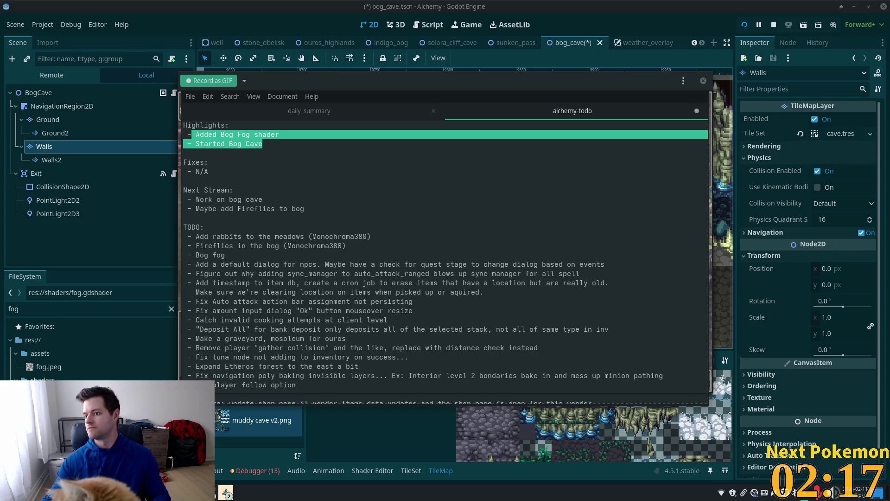
key("Escape")
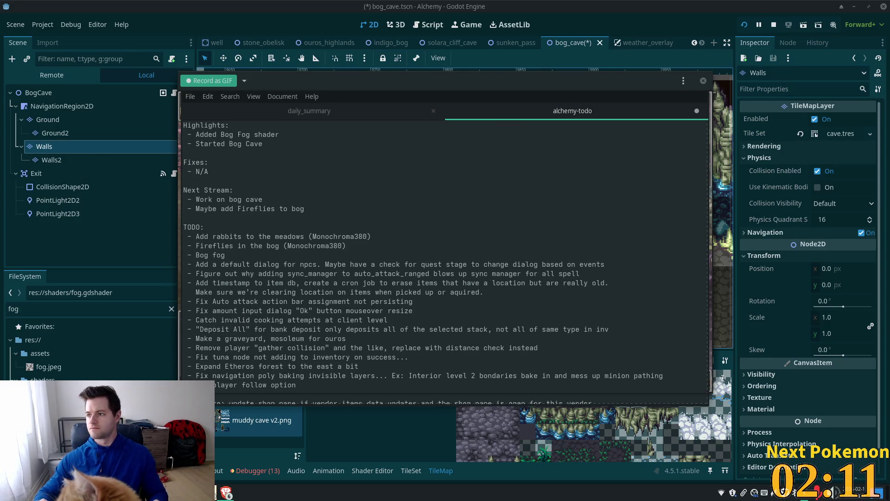
Close the Peek overlay and copy the Feb 6th update's markdown from Discord.
key("alt+Tab")
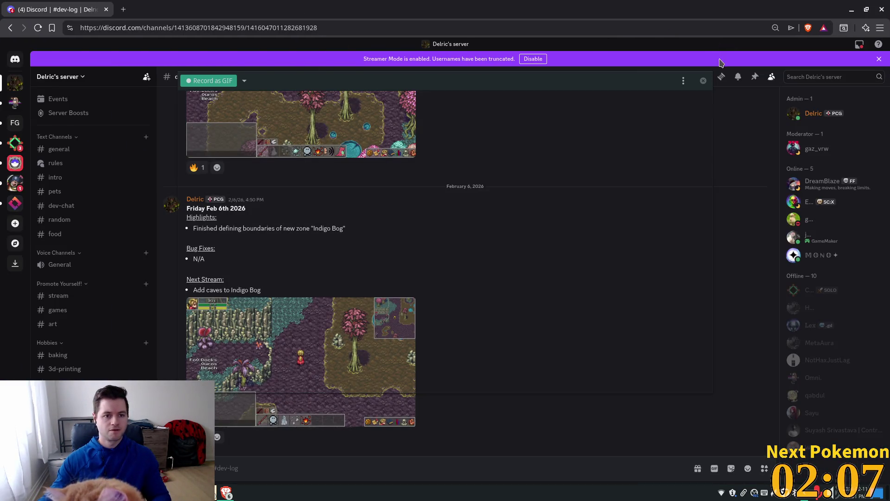
left_click(703, 81)
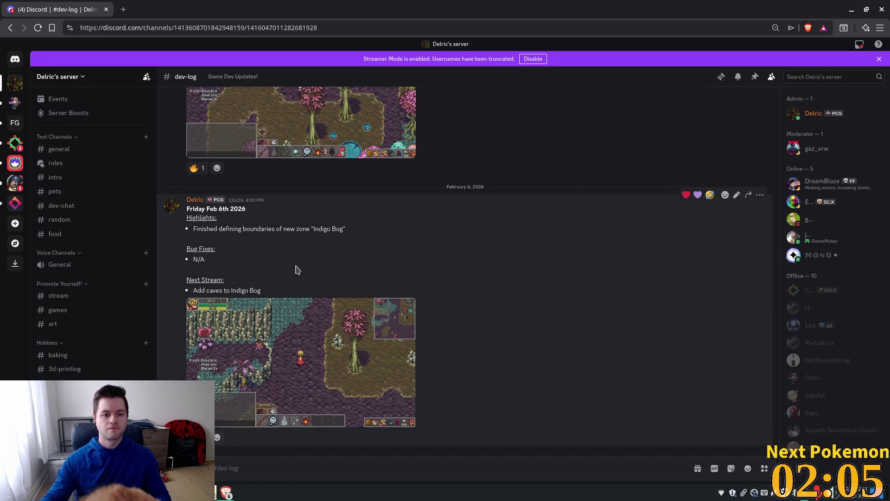
mouse_move(277, 290)
left_mouse_down()
mouse_move(190, 225)
mouse_move(187, 210)
left_mouse_up()
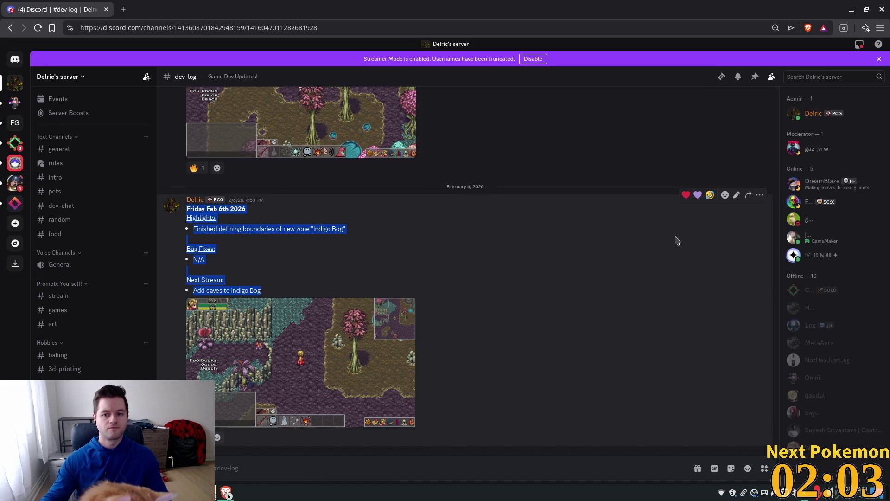
left_click(736, 195)
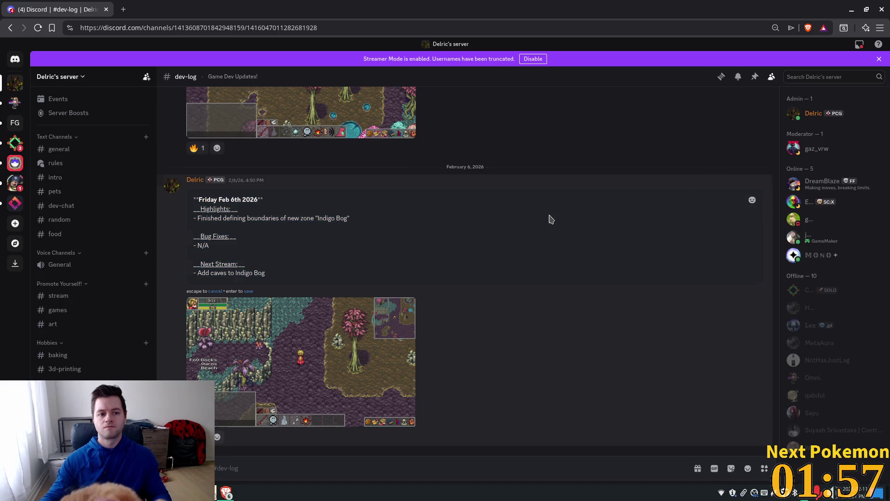
key("Escape")
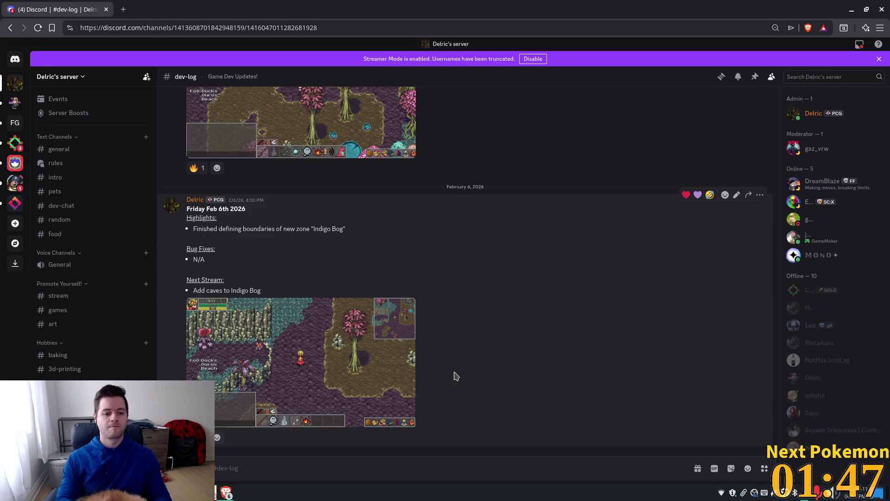
Paste the update into a new message and change its date to Wednesday Feb 11th.
key("ctrl+v")
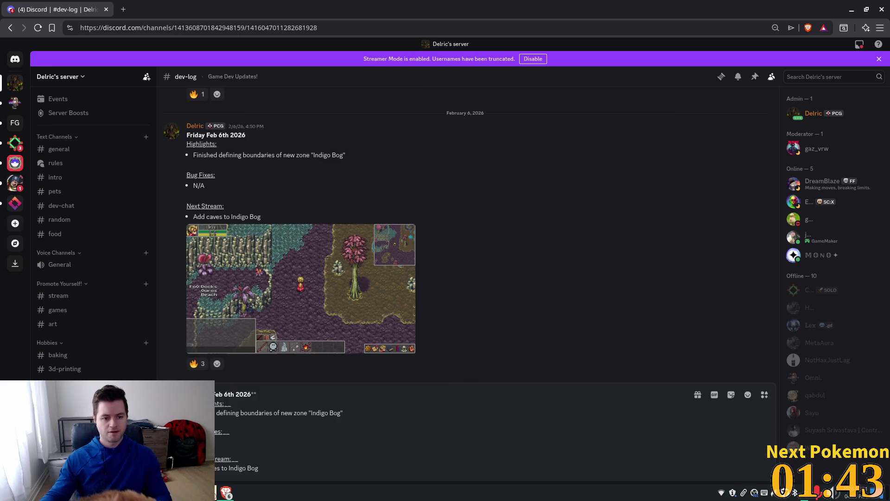
type("Wednesd")
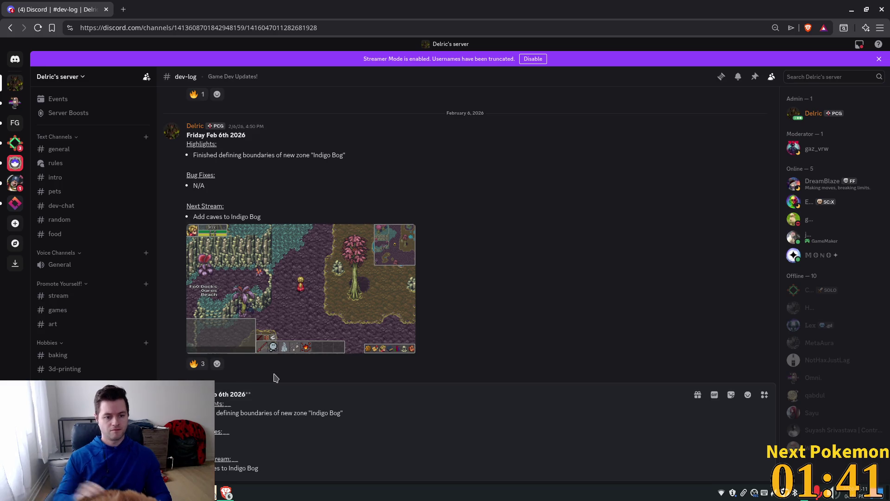
key("Right")
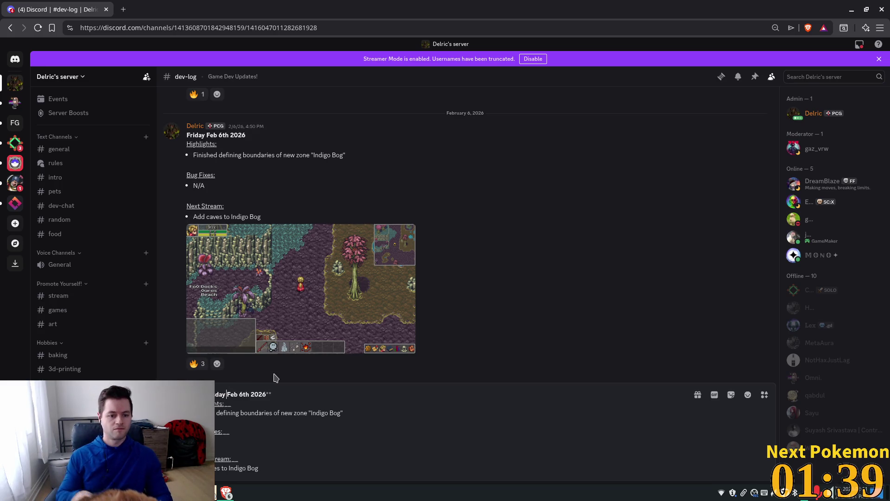
key("Right")
key("Right")
key("Right")
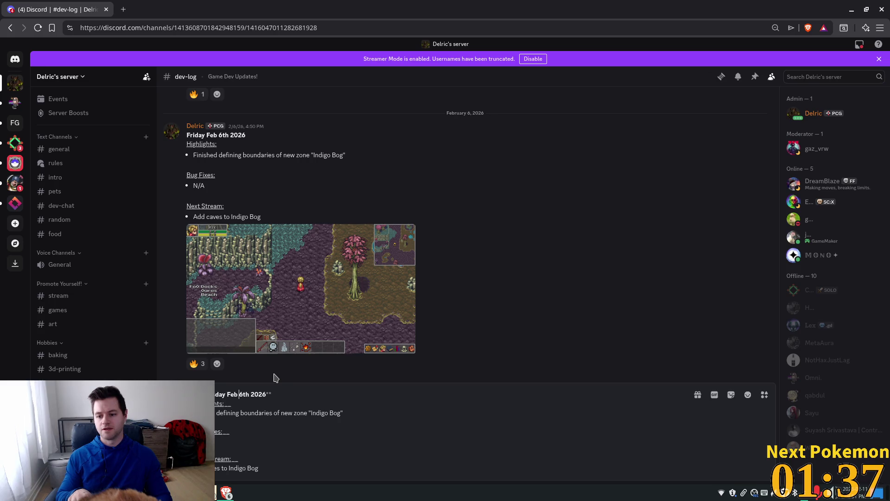
type("11")
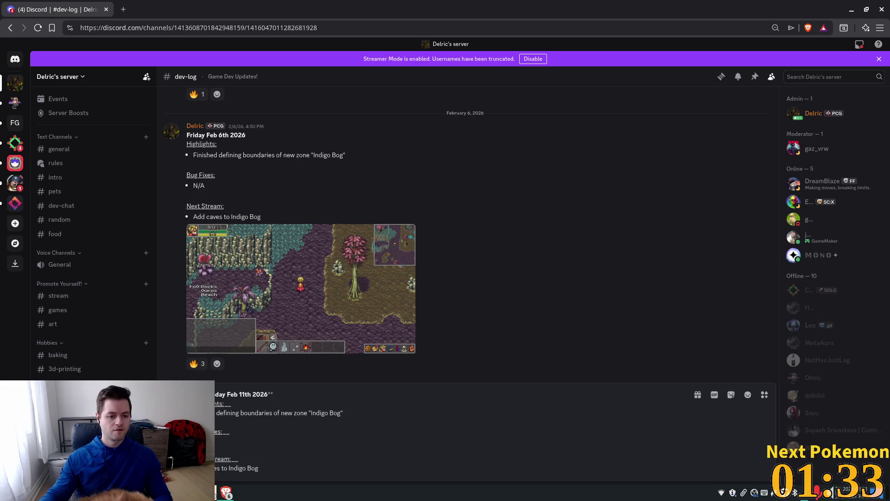
Paste the Bog Fog shader and Bog Cave highlights over the draft's old highlight line.
key("alt+Tab")
left_click_drag(293, 144, 204, 135)
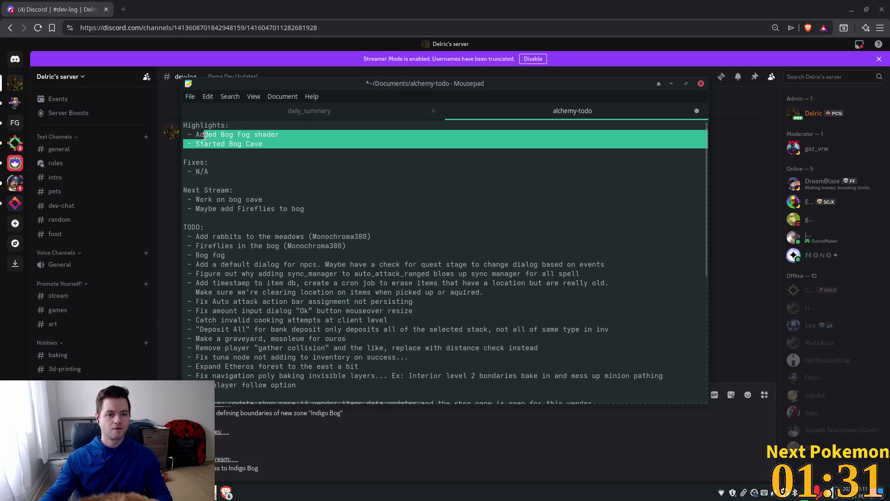
left_click(338, 426)
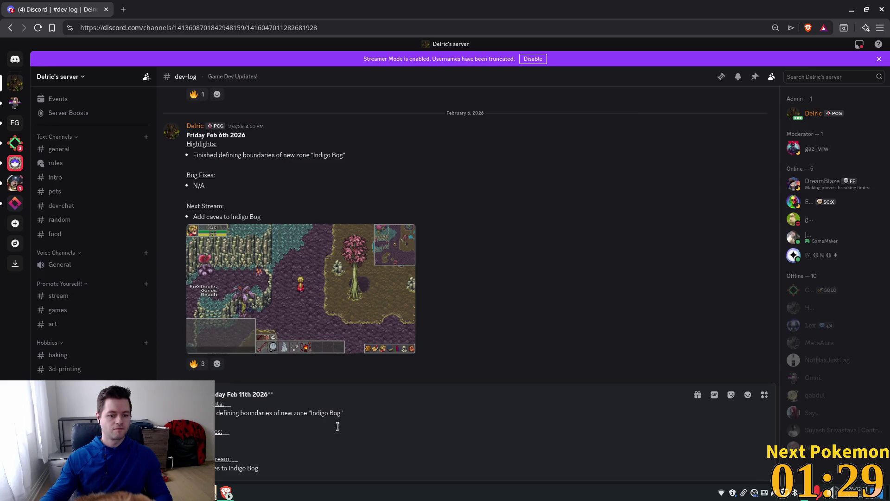
left_click_drag(338, 412, 215, 414)
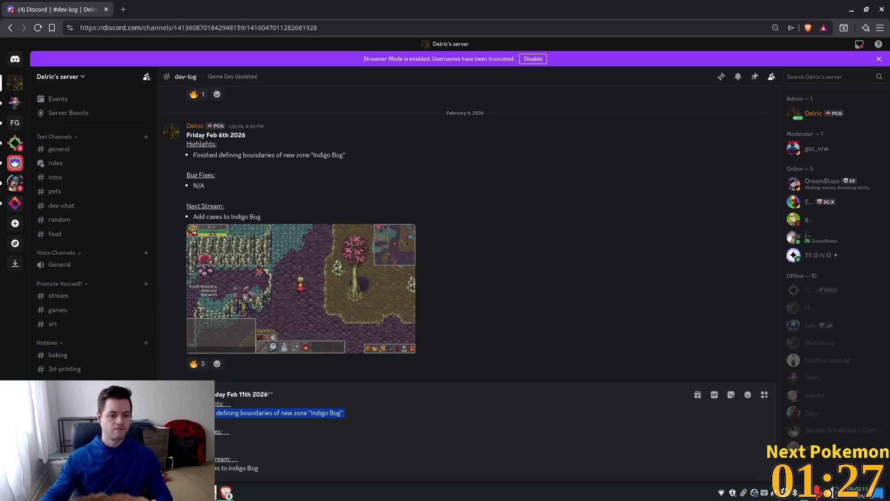
key("ctrl+v")
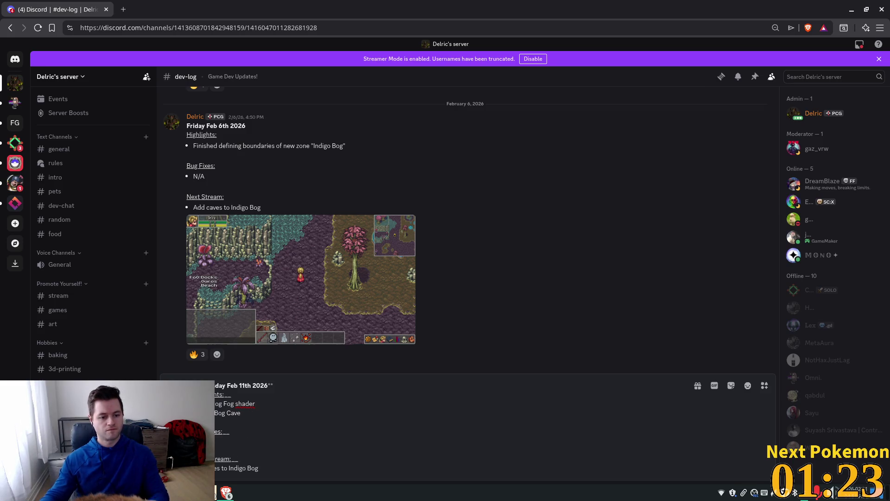
Replace the draft's Next Stream lines with the bog cave and fireflies items.
key("alt+Tab")
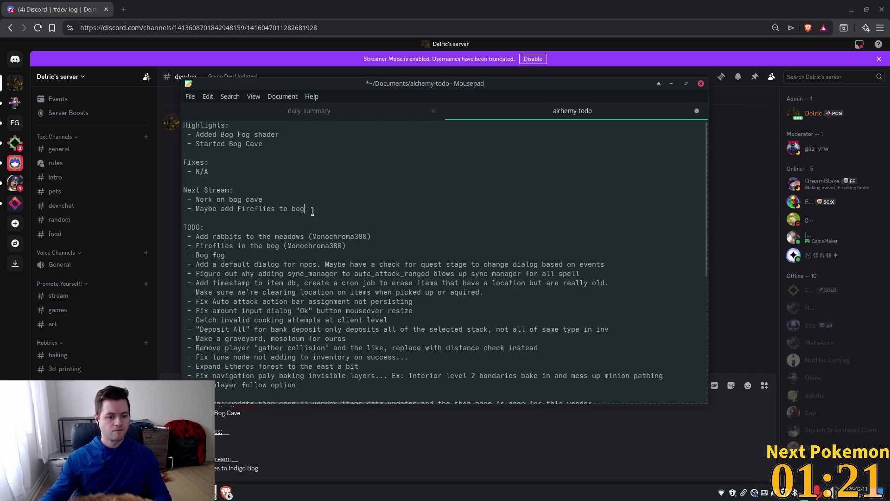
mouse_move(313, 211)
left_mouse_down()
mouse_move(206, 210)
mouse_move(184, 200)
left_mouse_up()
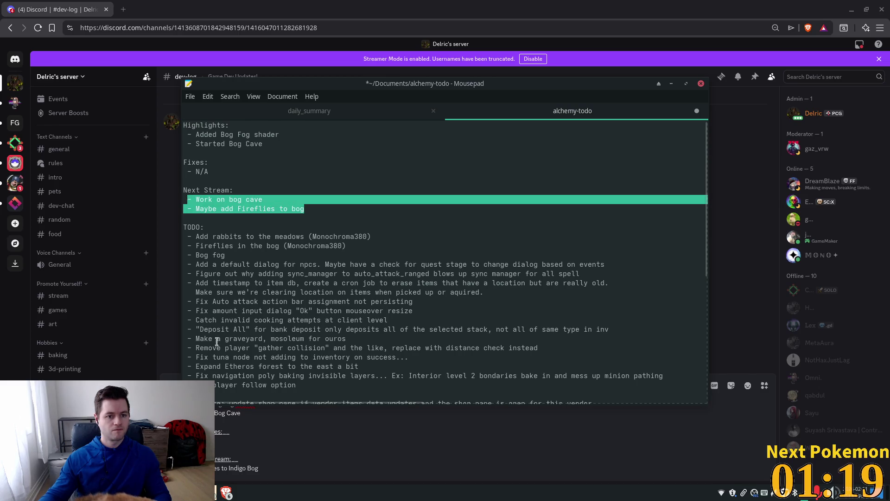
left_click(262, 458)
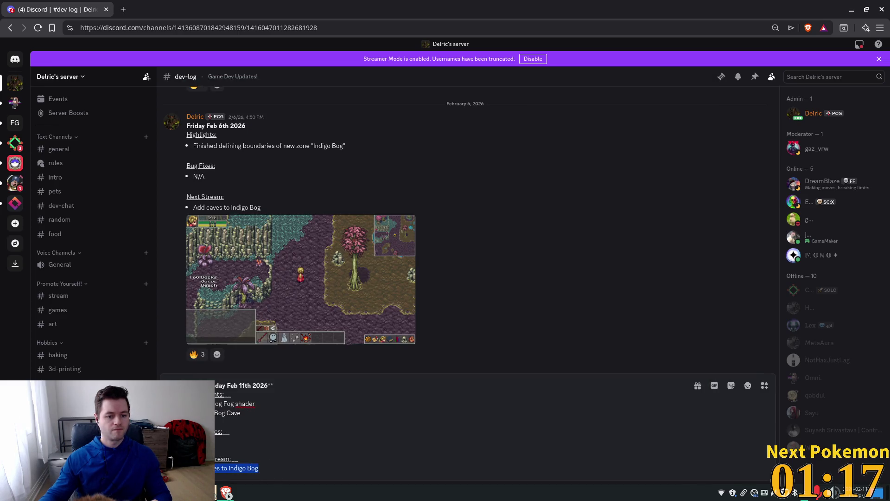
key("ctrl+v")
right_click(199, 407)
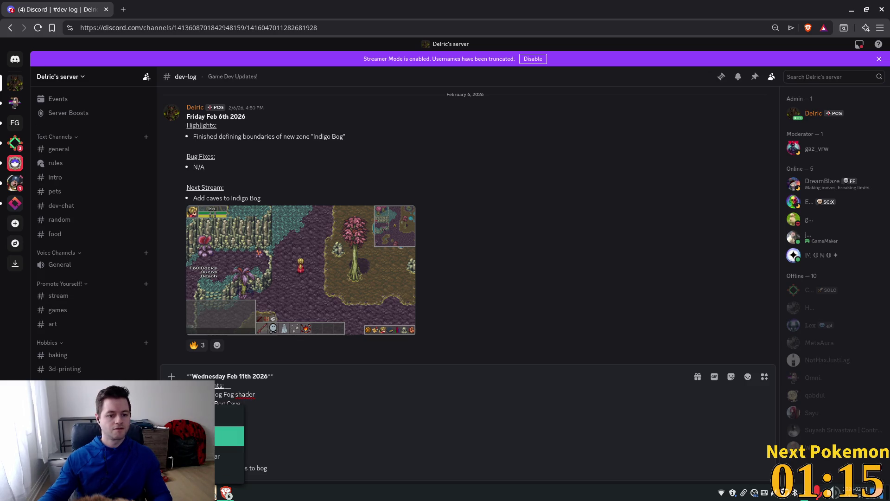
left_click(229, 436)
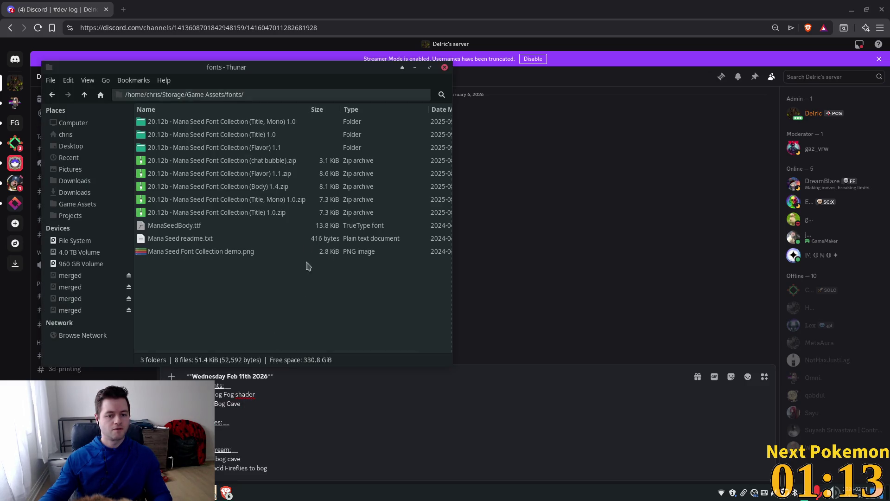
Browse from the home folder to Pictures/screenshots in Thunar.
key("alt+Tab")
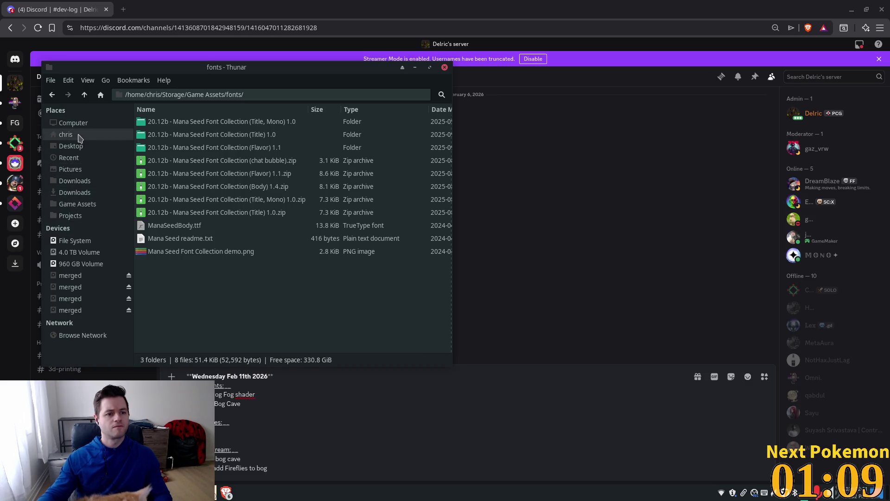
left_click(70, 134)
type("s")
key("Down")
key("Down")
key("Down")
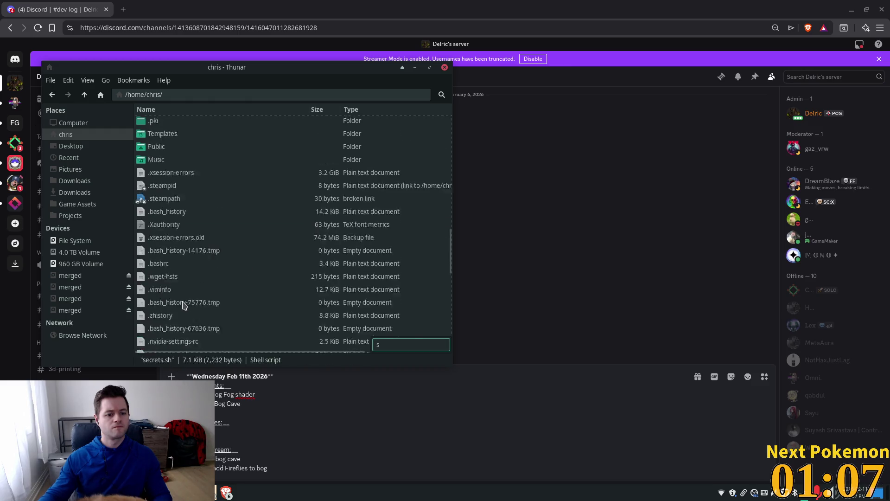
key("Up")
key("Up")
key("Up")
type("p")
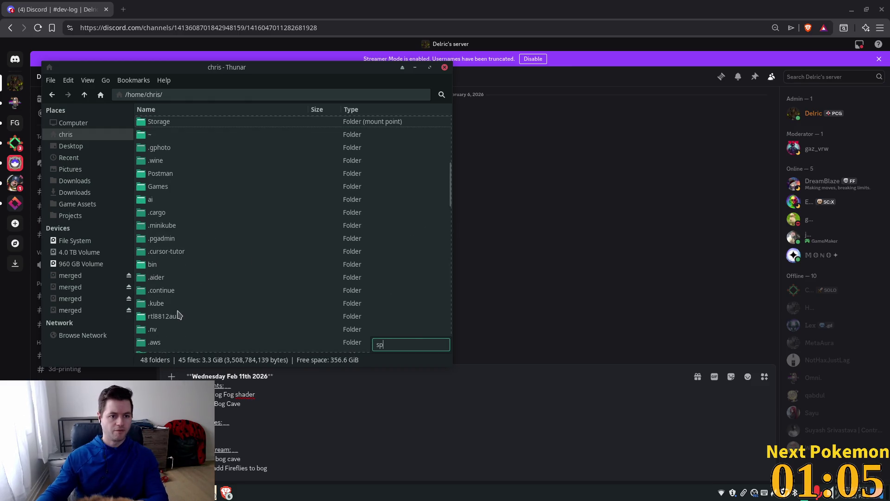
key("BackSpace")
key("BackSpace")
type("pic")
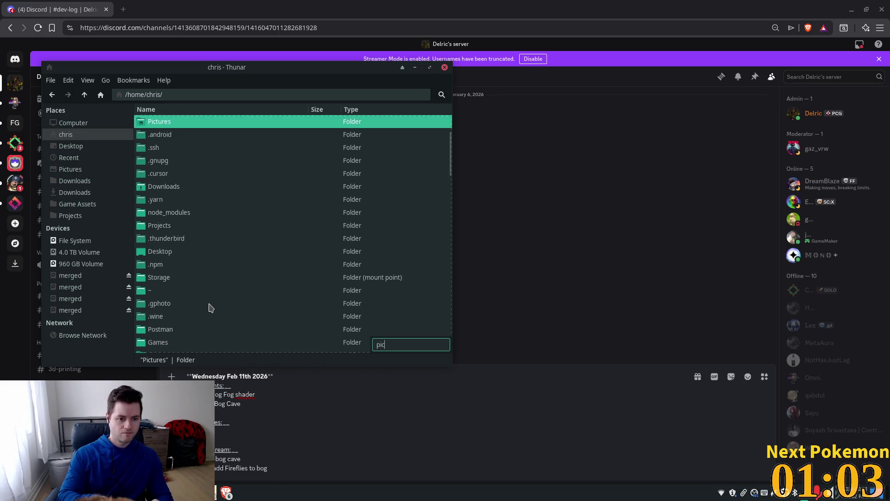
key("Escape")
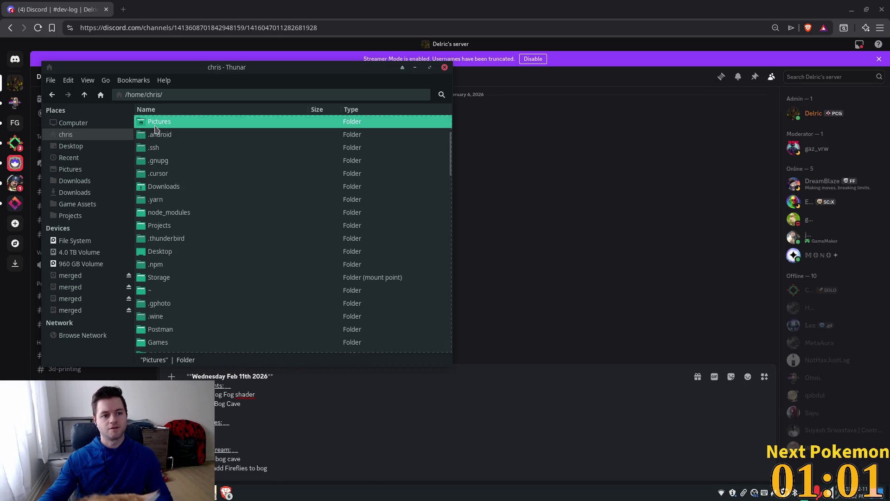
double_click(166, 126)
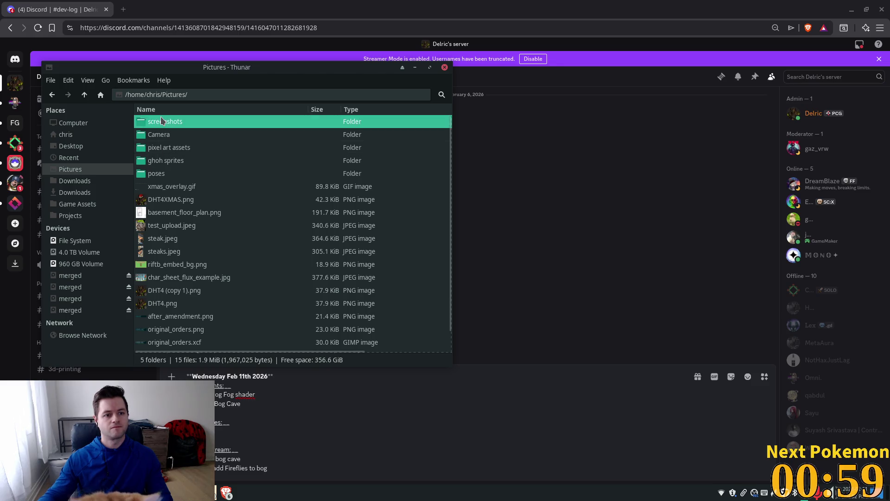
double_click(158, 122)
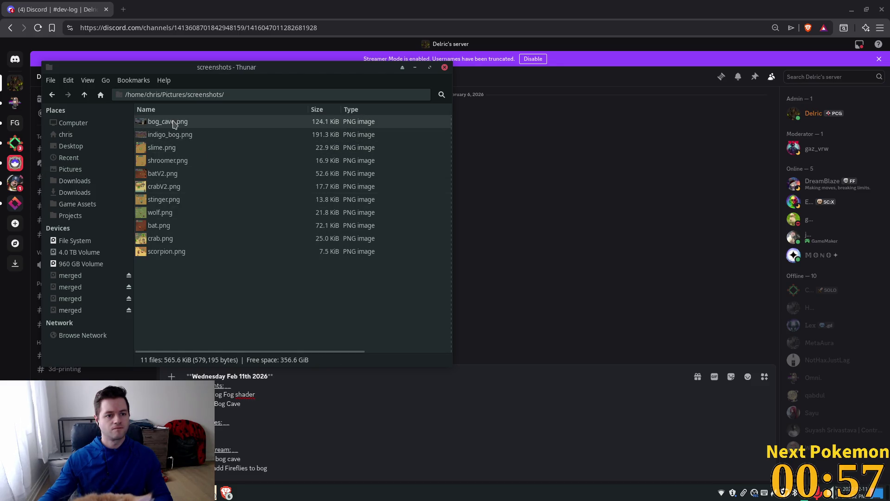
Drag bog_cave.png into the Discord message and remove the pasted link line.
mouse_move(174, 121)
left_mouse_down()
mouse_move(237, 321)
mouse_move(308, 447)
mouse_move(319, 433)
left_mouse_up()
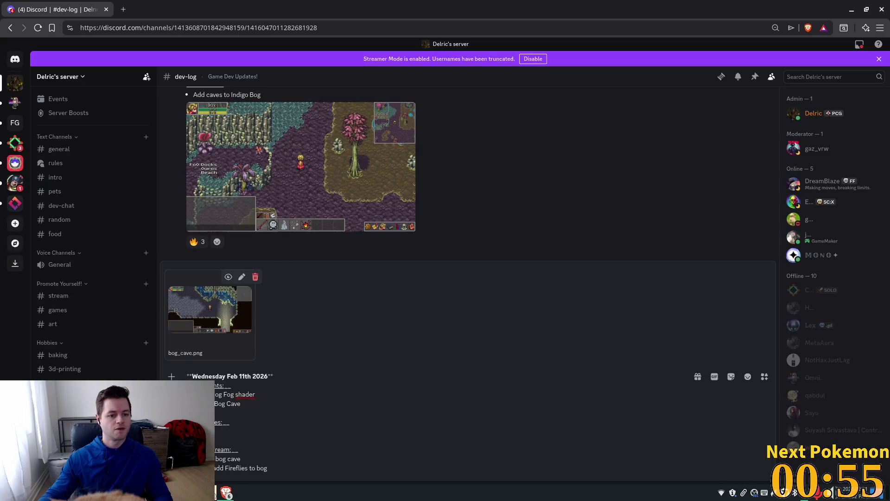
scroll(287, 286, "up", 3)
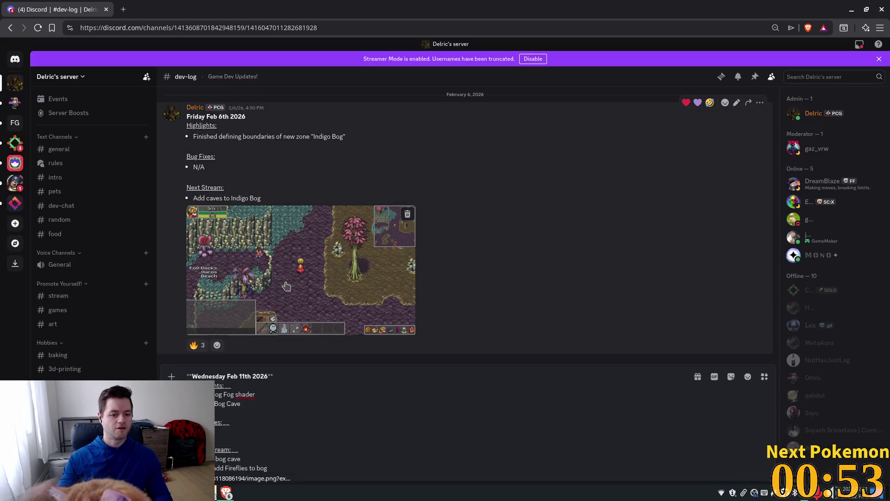
key("ctrl+p")
key("Escape")
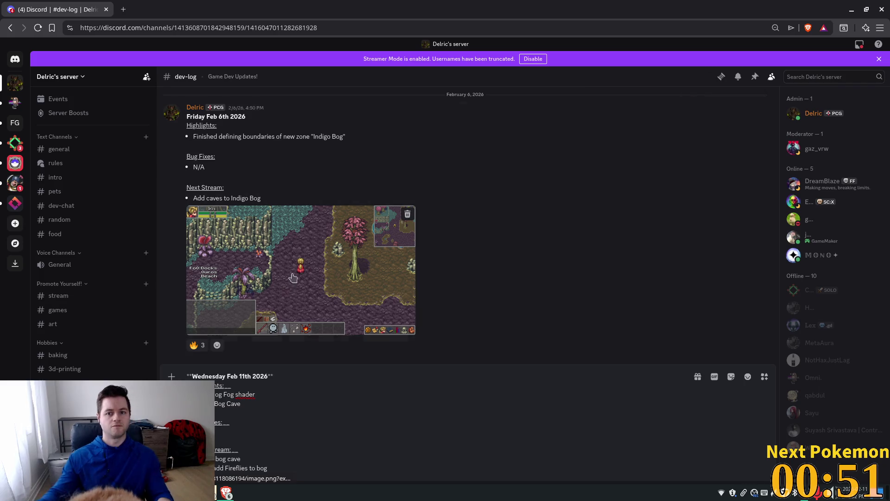
key("ctrl+BackSpace")
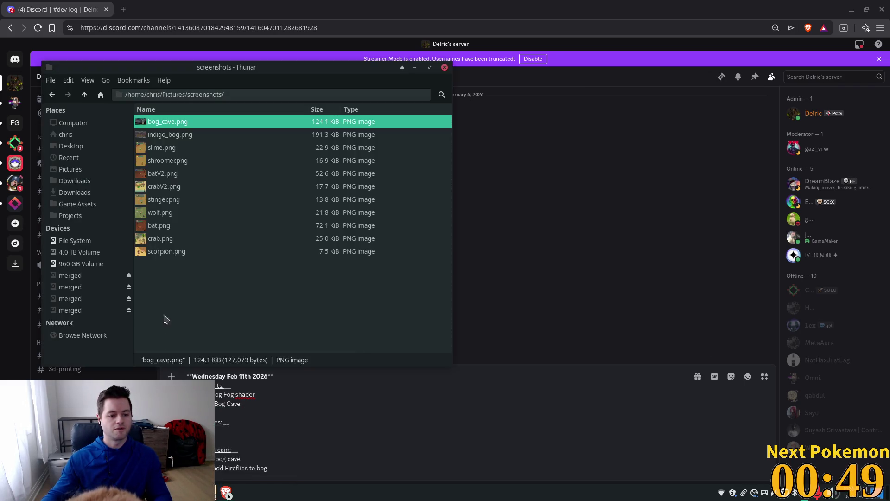
Attach bog_fog.gif from the Videos folder to the Discord message.
key("super+e")
left_click(71, 146)
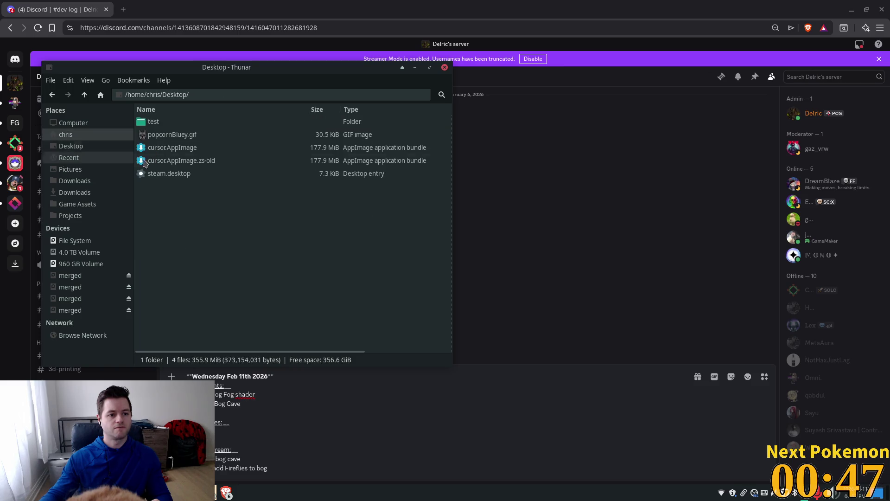
left_click(92, 134)
type("v")
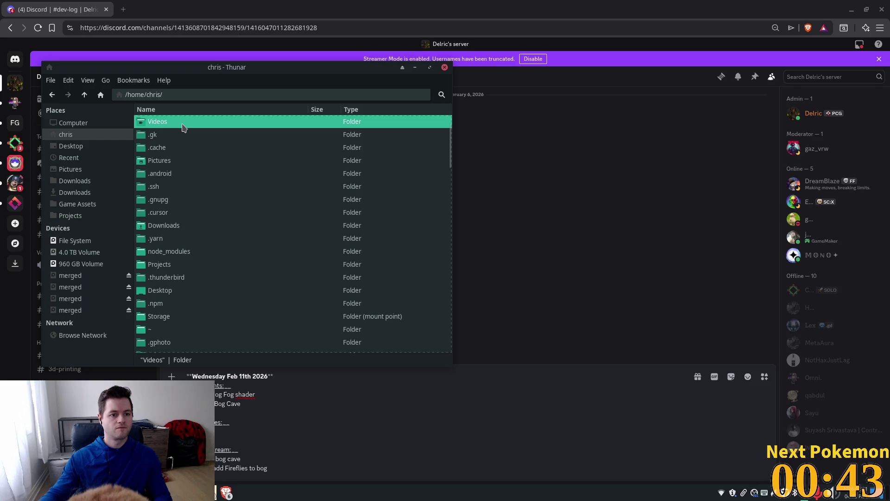
double_click(166, 122)
mouse_move(184, 139)
left_mouse_down()
mouse_move(275, 421)
mouse_move(274, 386)
left_mouse_up()
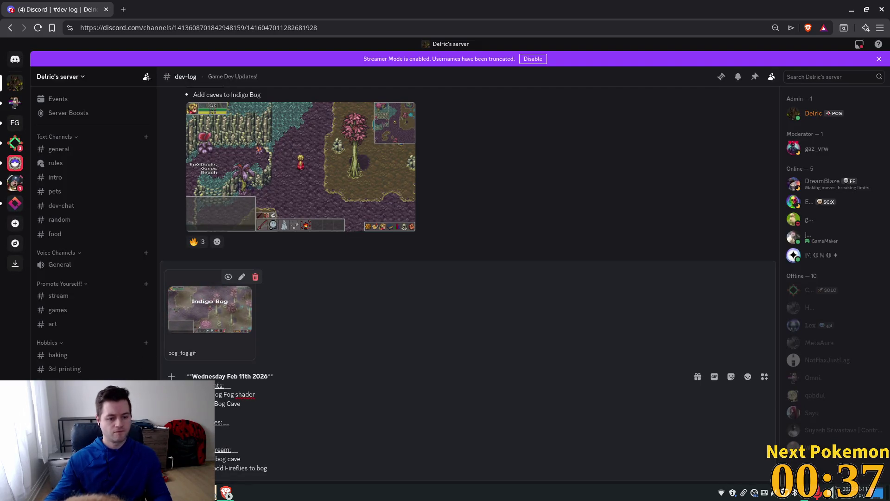
Attach bog_cave.png from Pictures/screenshots and send the dev-log post.
left_click(229, 416)
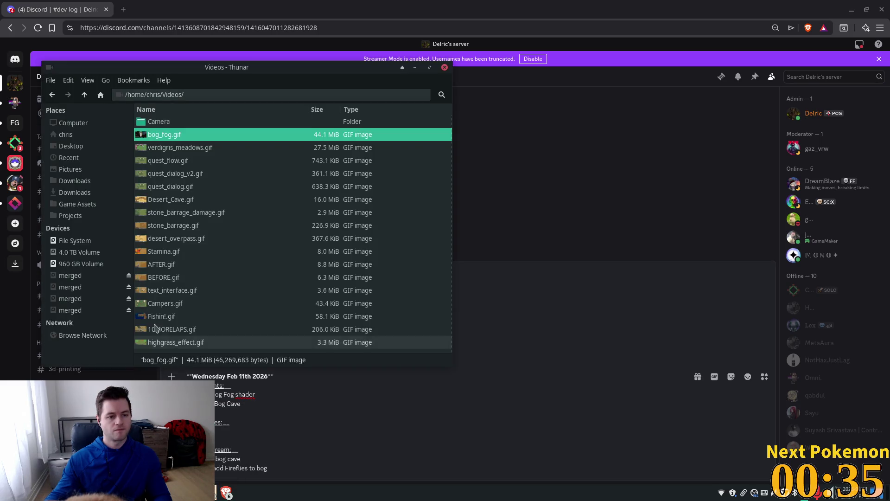
left_click(63, 134)
scroll(199, 153, "down", 2)
type("s")
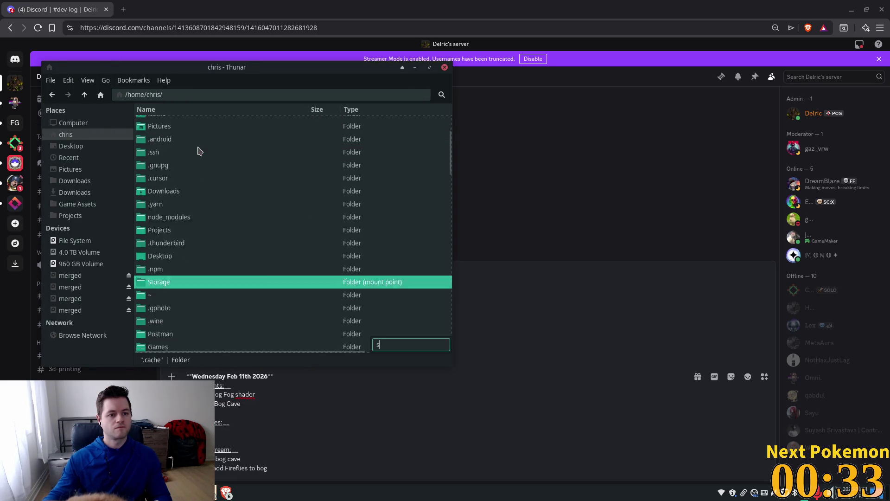
key("BackSpace")
type("pic")
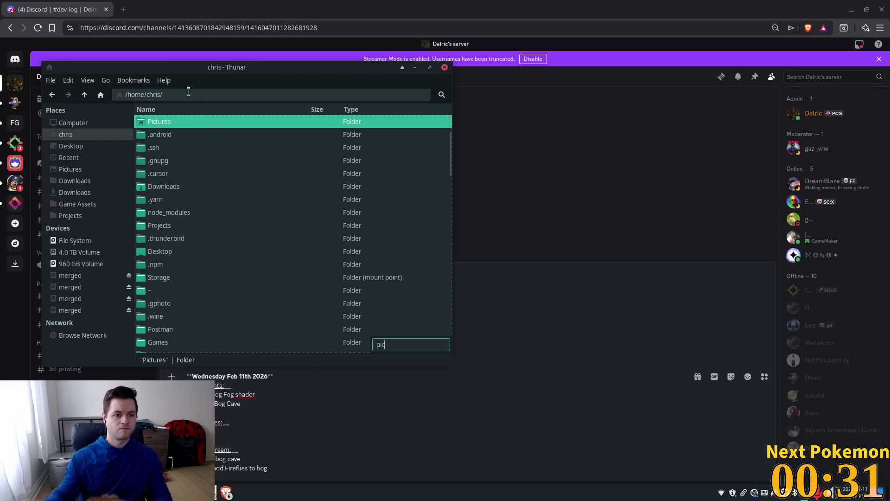
left_click(184, 122)
key("Return")
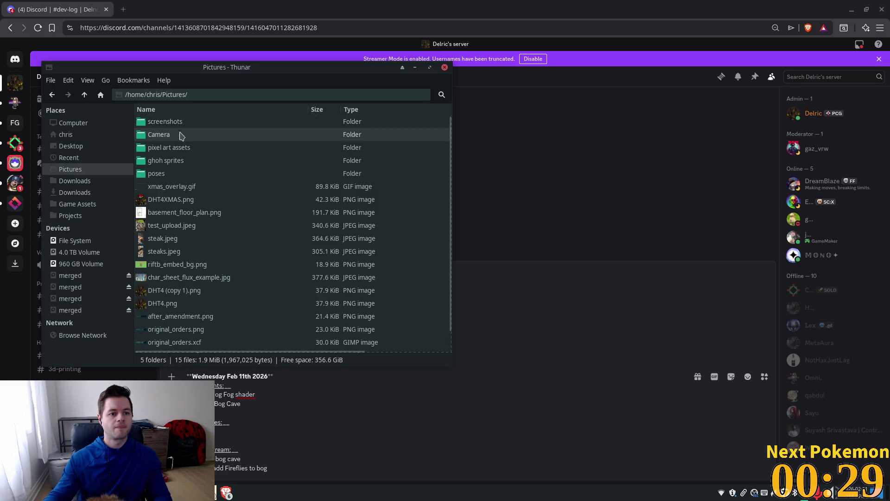
key("Down")
key("Return")
mouse_move(171, 121)
left_mouse_down()
mouse_move(201, 195)
mouse_move(324, 421)
left_mouse_up()
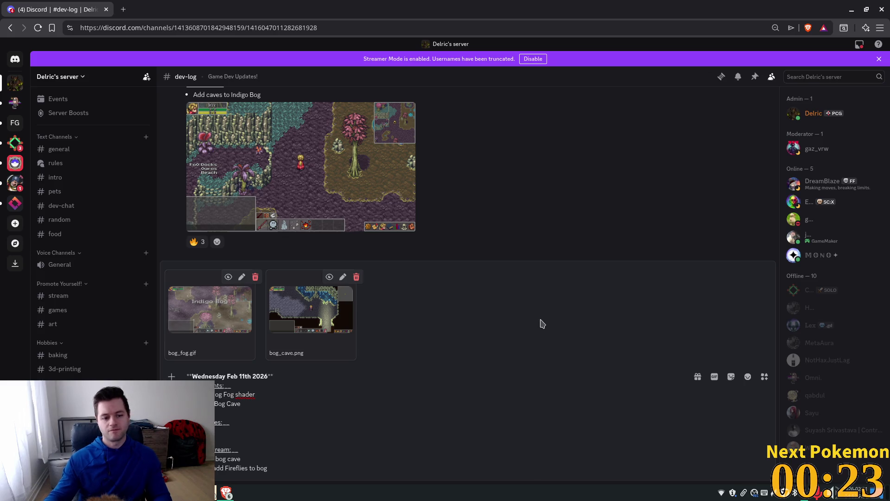
key("Return")
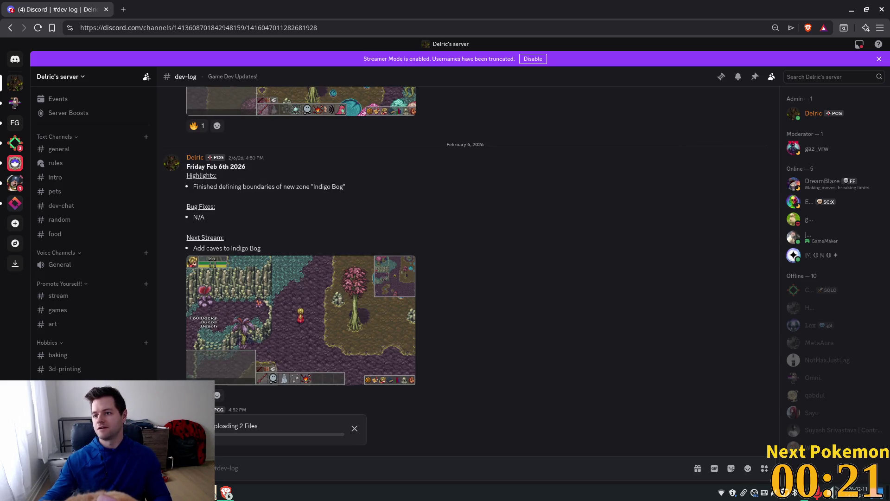